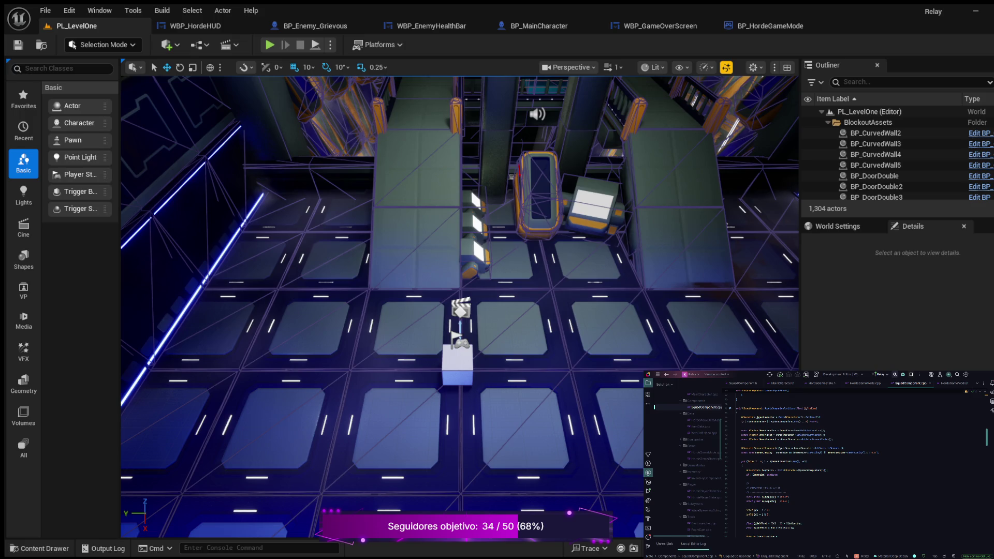
Review BP_MainCharacter's Shoot Projectiles and Is Valid chain, then go back to PL_LevelOne.
{"action": "left_click", "coordinate": [538, 26]}
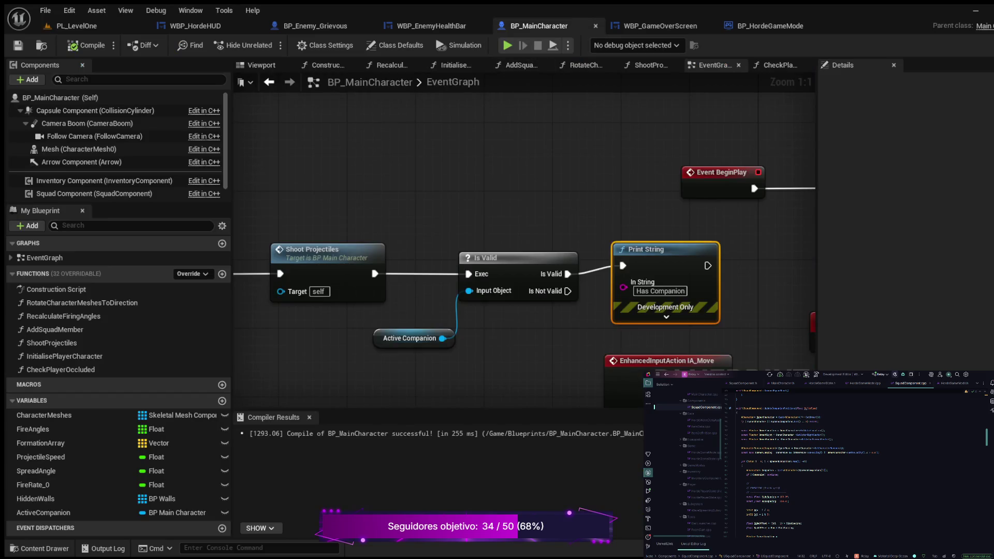
{"action": "mouse_move", "coordinate": [538, 178]}
{"action": "left_mouse_down"}
{"action": "mouse_move", "coordinate": [593, 97]}
{"action": "mouse_move", "coordinate": [511, 107]}
{"action": "mouse_move", "coordinate": [592, 127]}
{"action": "left_mouse_up"}
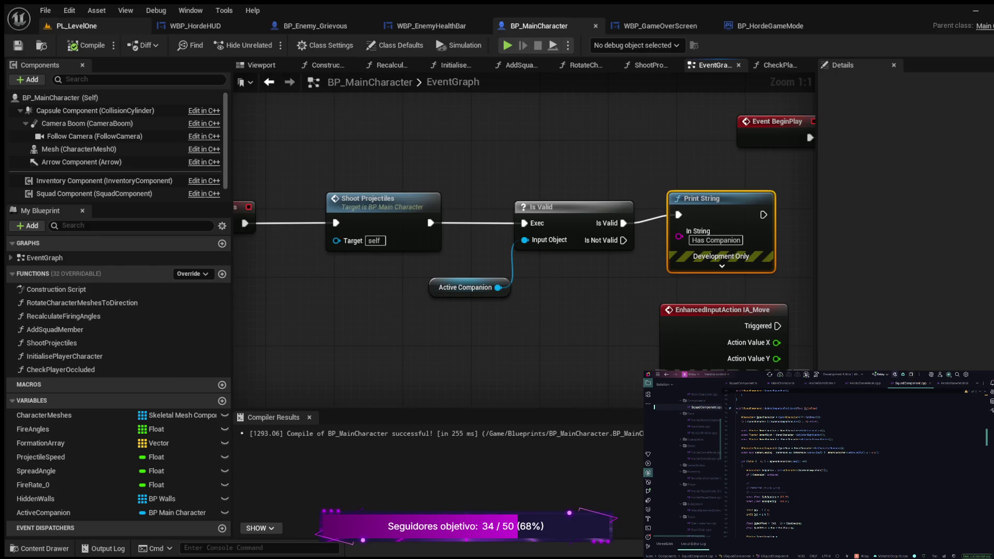
{"action": "left_click", "coordinate": [77, 26]}
Play-test PL_LevelOne, walking the squad forward, left, onto and off the walkway, then stop.
{"action": "key", "text": "alt+p"}
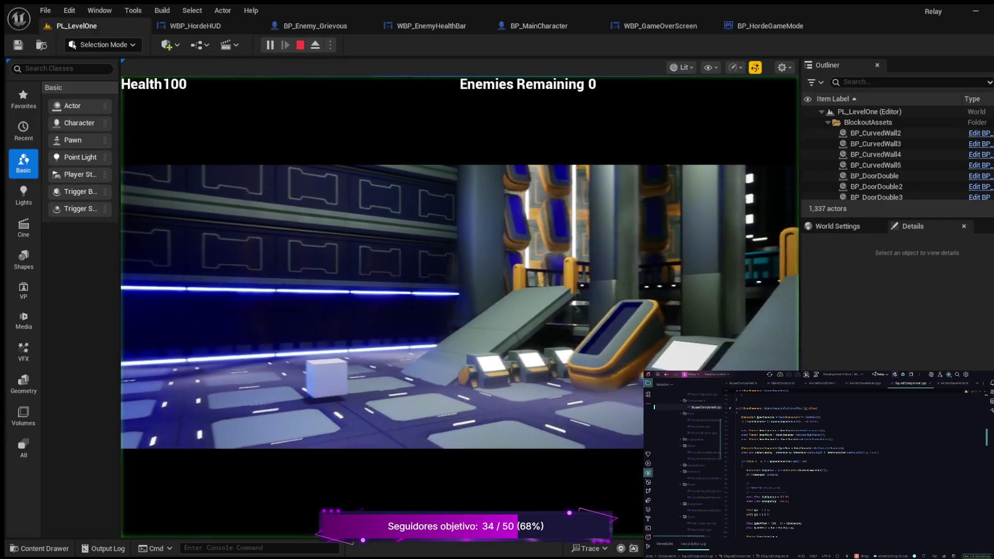
{"action": "key", "text": "w"}
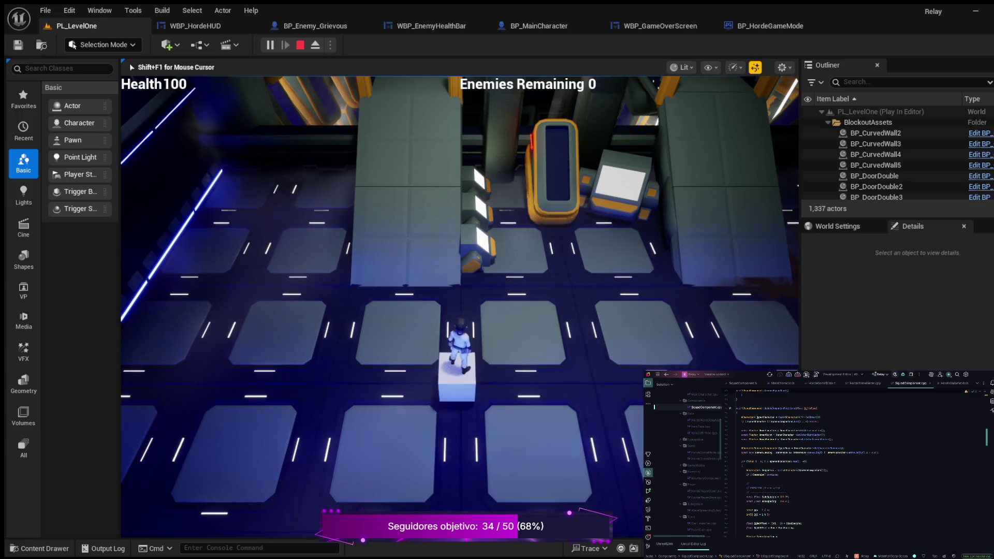
{"action": "key", "text": "a"}
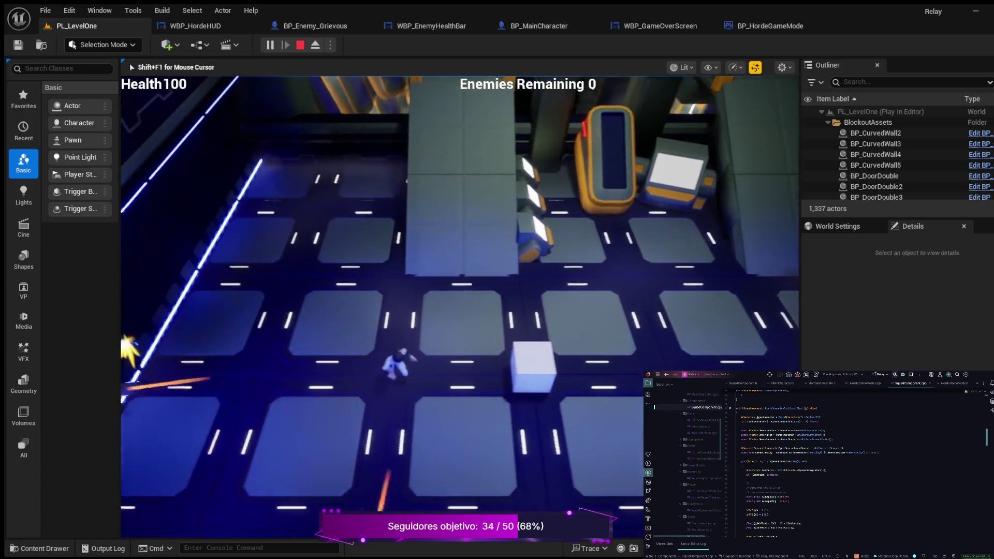
{"action": "key", "text": "a"}
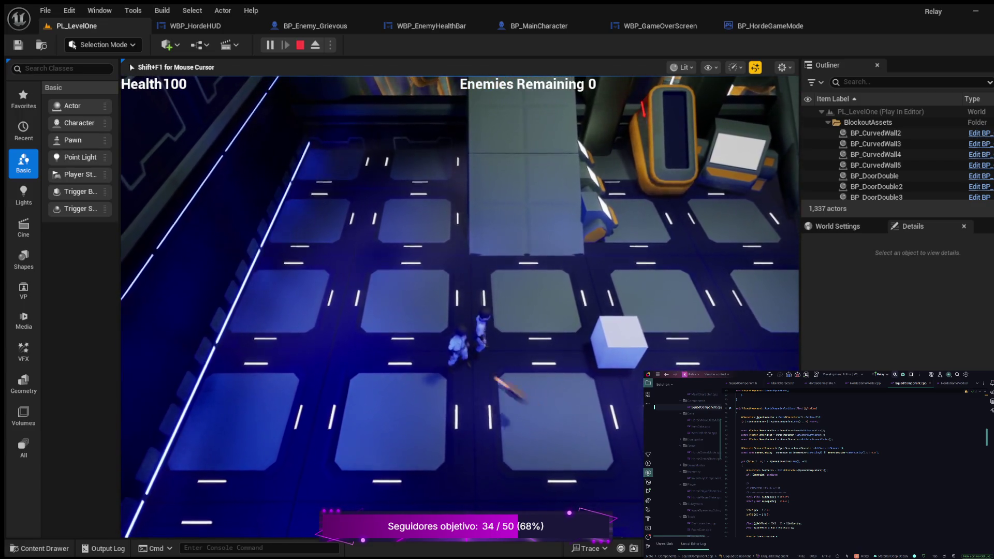
{"action": "key", "text": "w"}
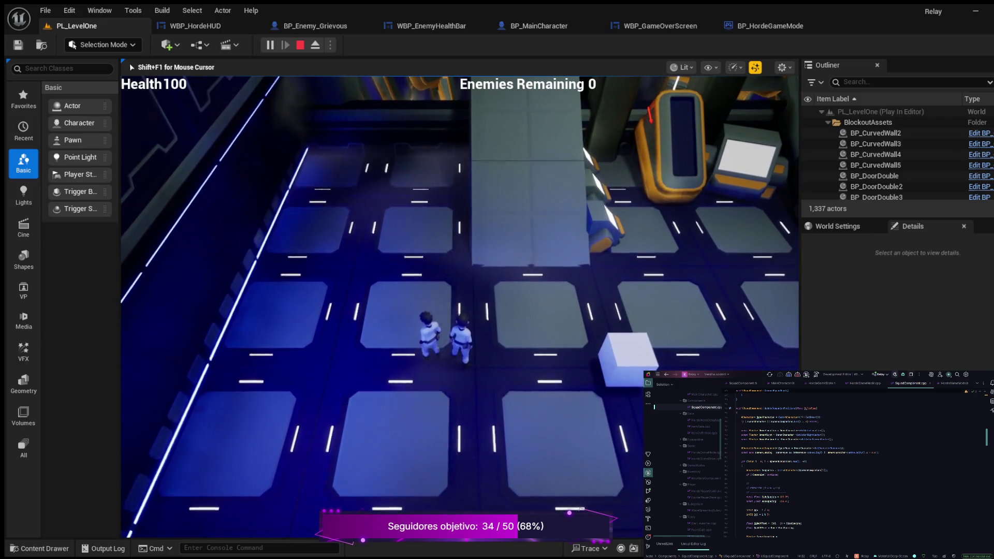
{"action": "key", "text": "w"}
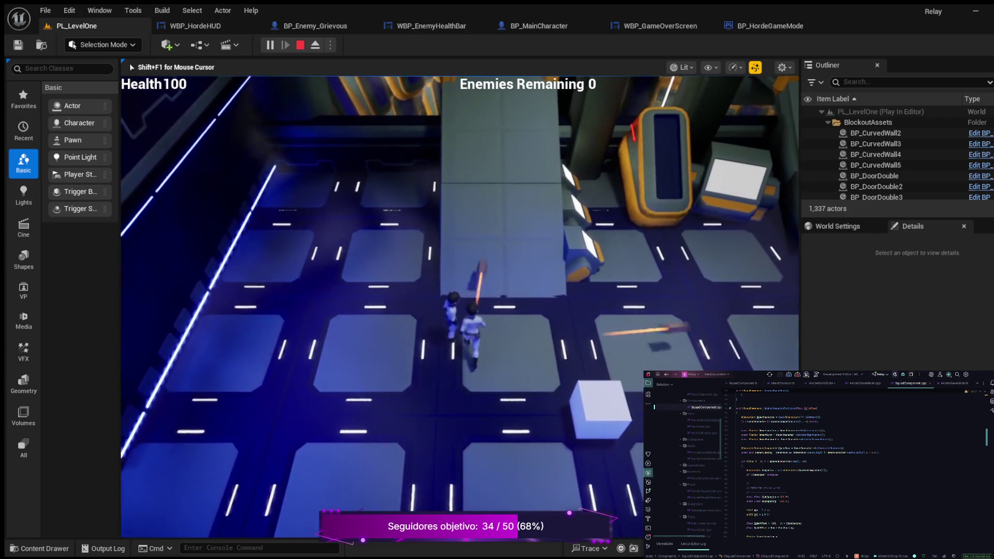
{"action": "key", "text": "s"}
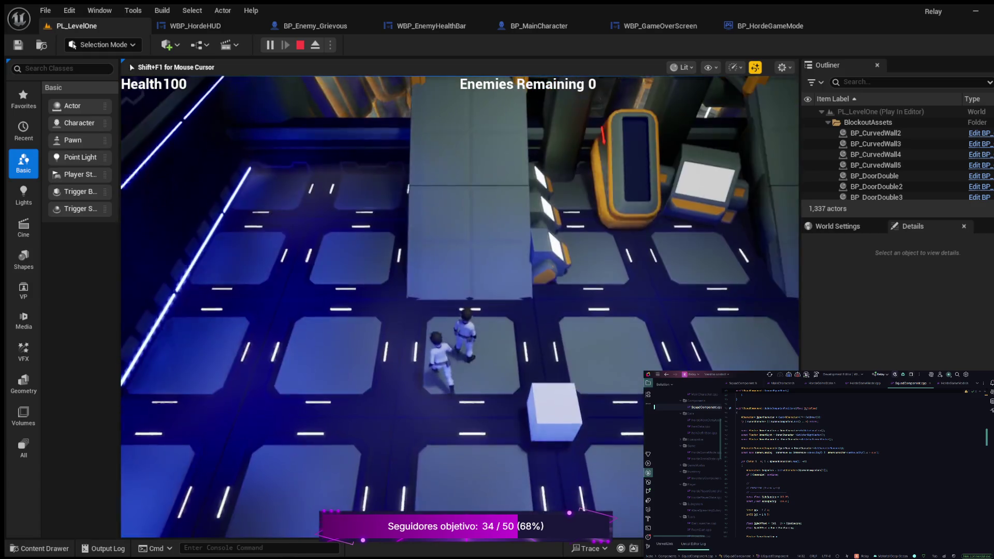
{"action": "key", "text": "Escape"}
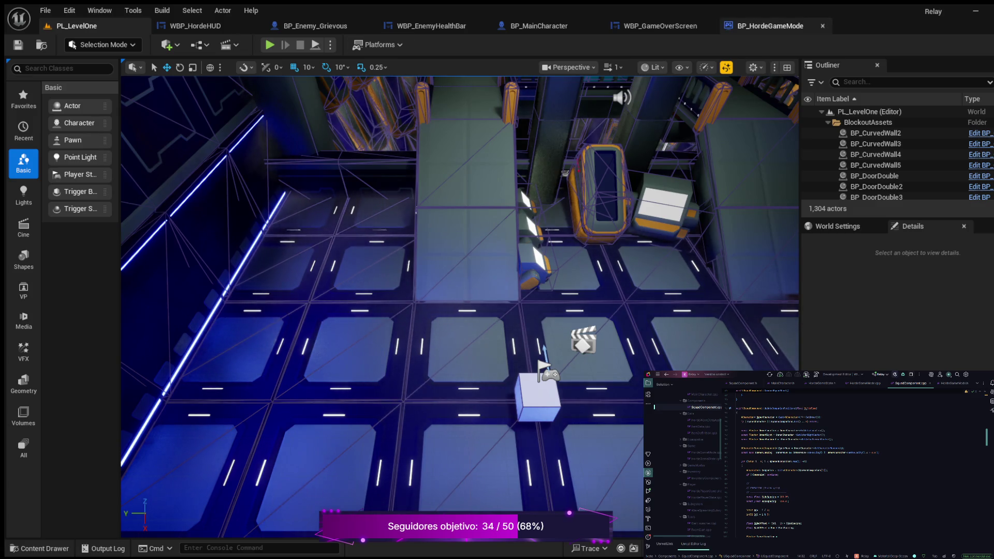
In BP_MainCharacter, bring Event TriggerShootProjectiles into view and move IA_Move lower.
{"action": "left_click", "coordinate": [538, 26]}
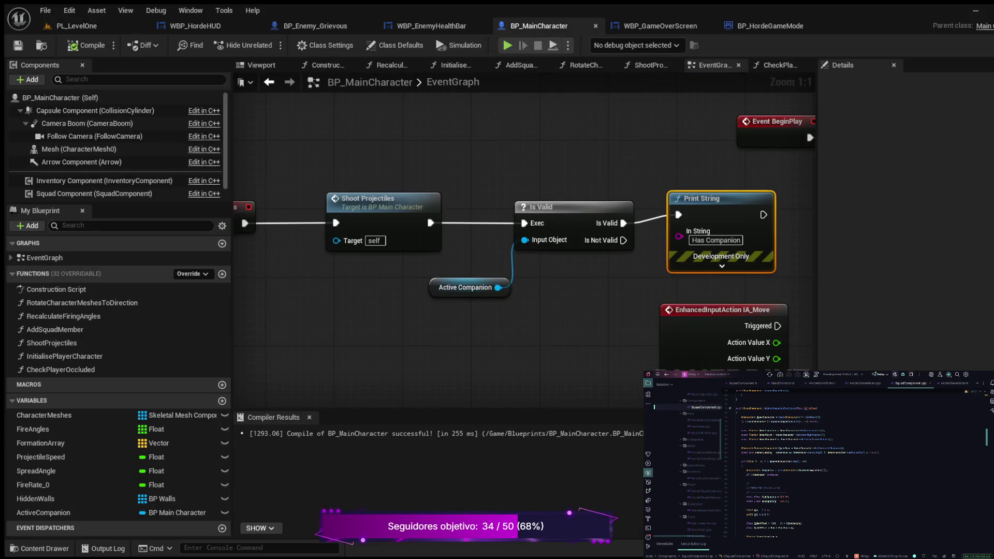
{"action": "mouse_move", "coordinate": [576, 285]}
{"action": "left_mouse_down"}
{"action": "mouse_move", "coordinate": [723, 263]}
{"action": "mouse_move", "coordinate": [505, 248]}
{"action": "left_mouse_up"}
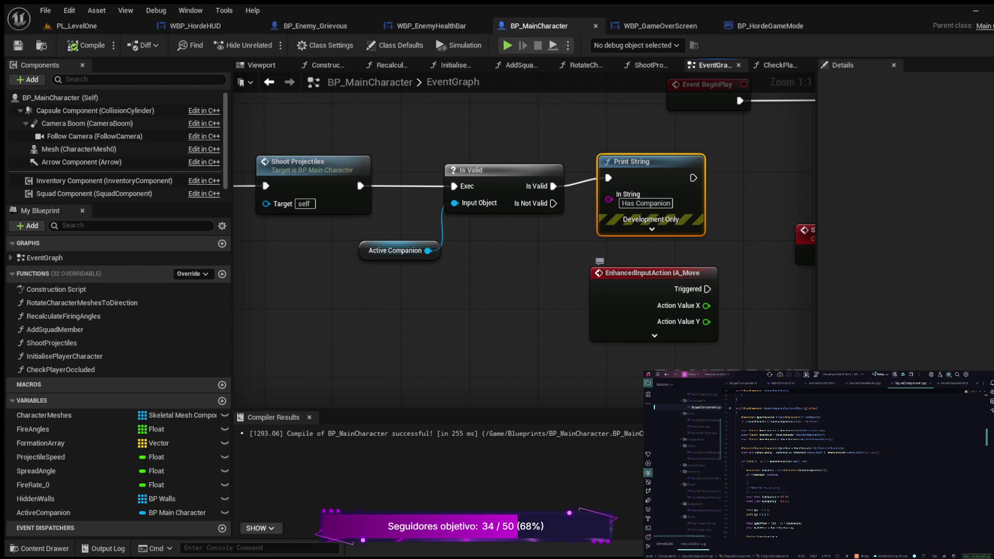
{"action": "mouse_move", "coordinate": [600, 273]}
{"action": "left_mouse_down"}
{"action": "mouse_move", "coordinate": [615, 390]}
{"action": "mouse_move", "coordinate": [692, 333]}
{"action": "left_mouse_up"}
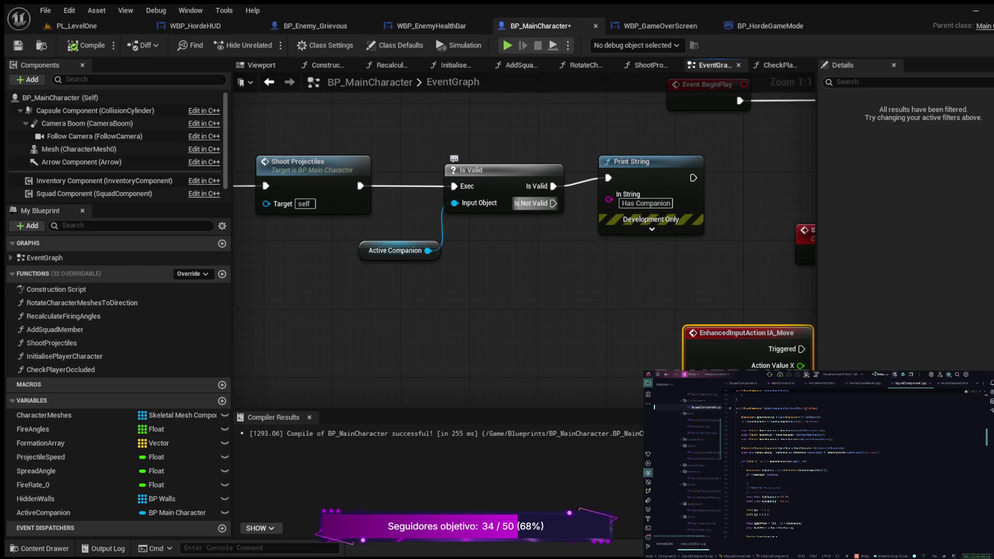
Add a Print String 'Failed Companion' off Is Not Valid, compile, and return to PL_LevelOne.
{"action": "left_click_drag", "start_coordinate": [552, 204], "coordinate": [504, 327]}
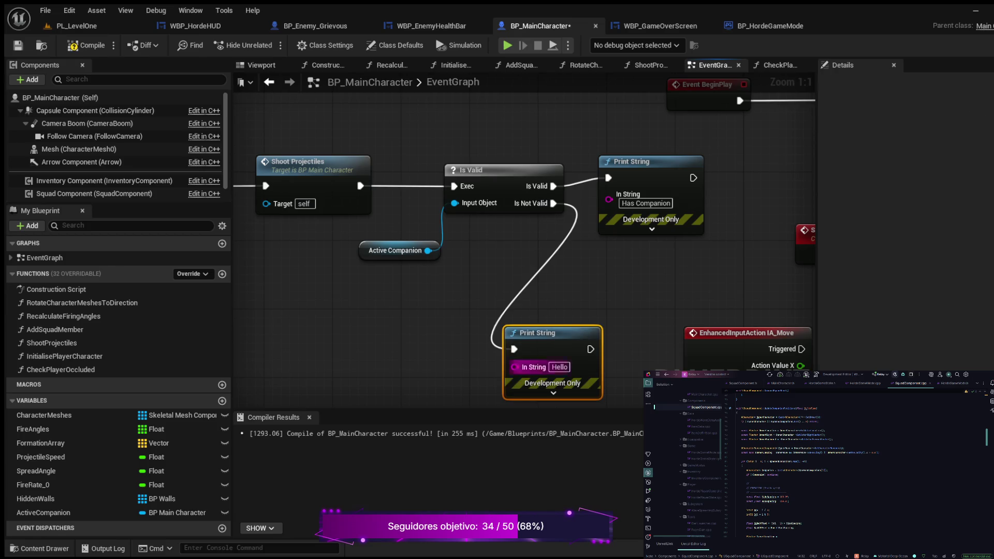
{"action": "left_click", "coordinate": [559, 367]}
{"action": "type", "text": "Fa"}
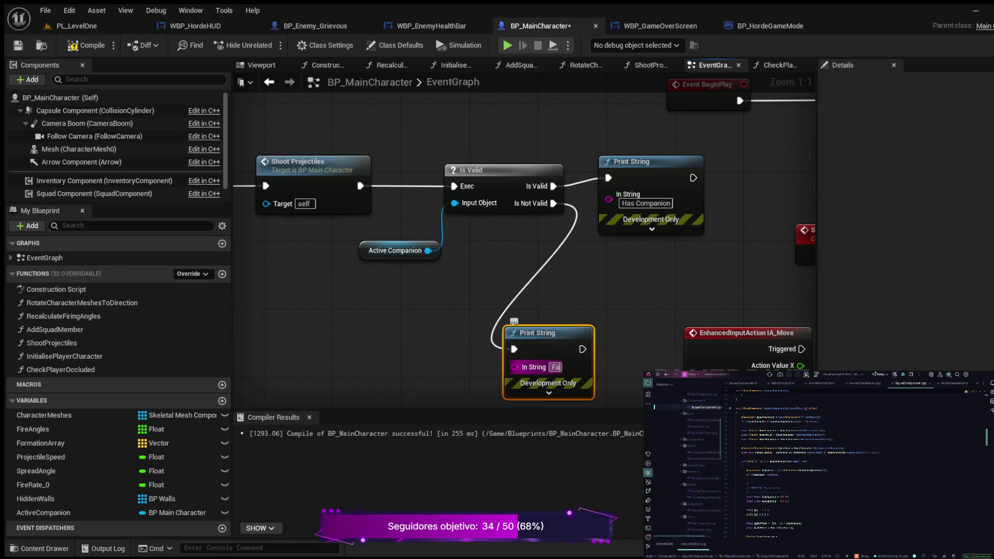
{"action": "type", "text": "iled Co"}
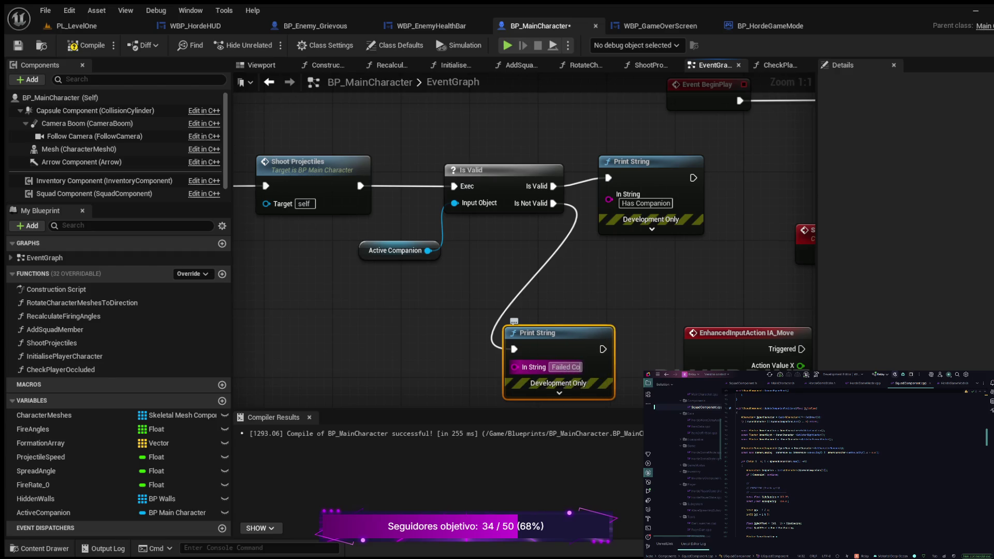
{"action": "type", "text": "mpanion"}
{"action": "key", "text": "Return"}
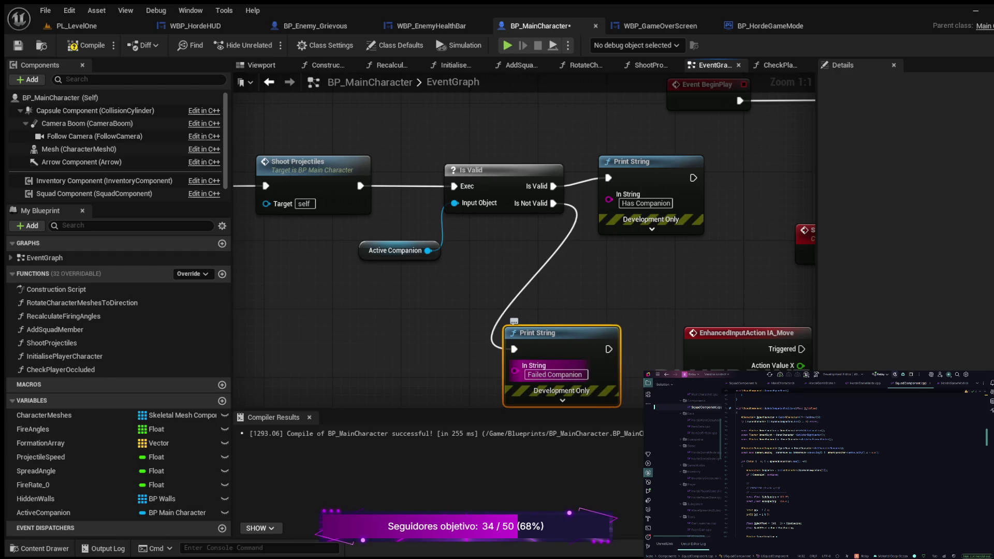
{"action": "left_click", "coordinate": [88, 45]}
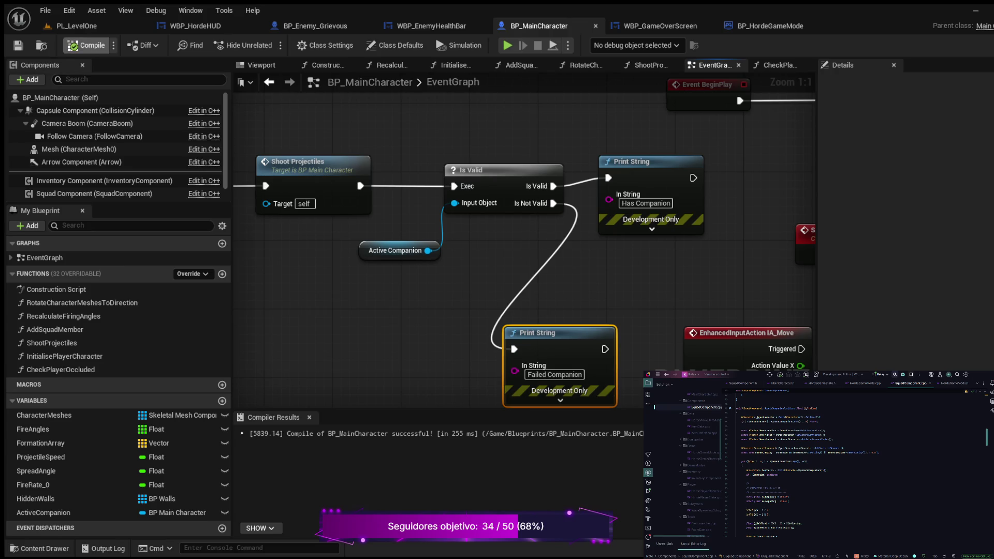
{"action": "left_click", "coordinate": [77, 26]}
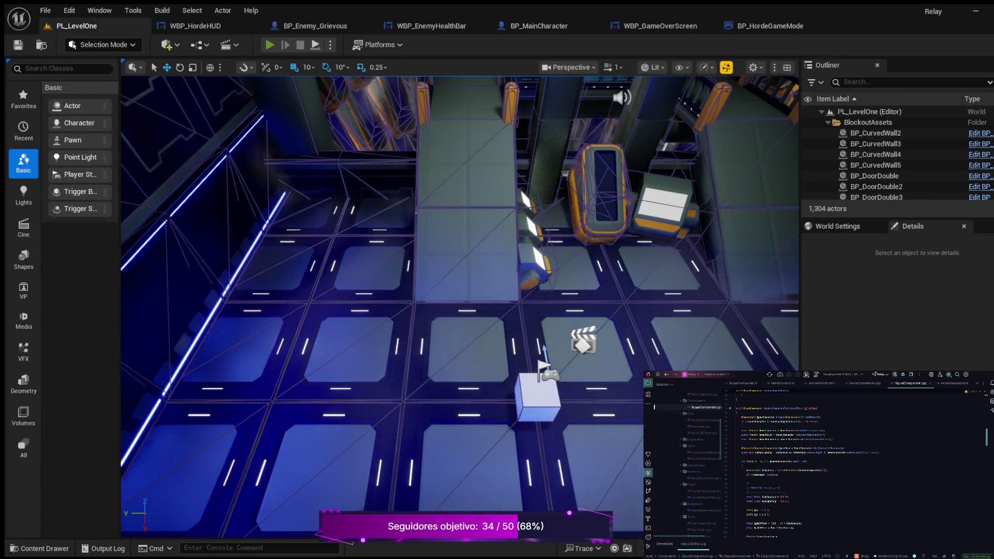
Play-test again, running the squad left, down, up and right to watch Failed Companion prints.
{"action": "key", "text": "alt+p"}
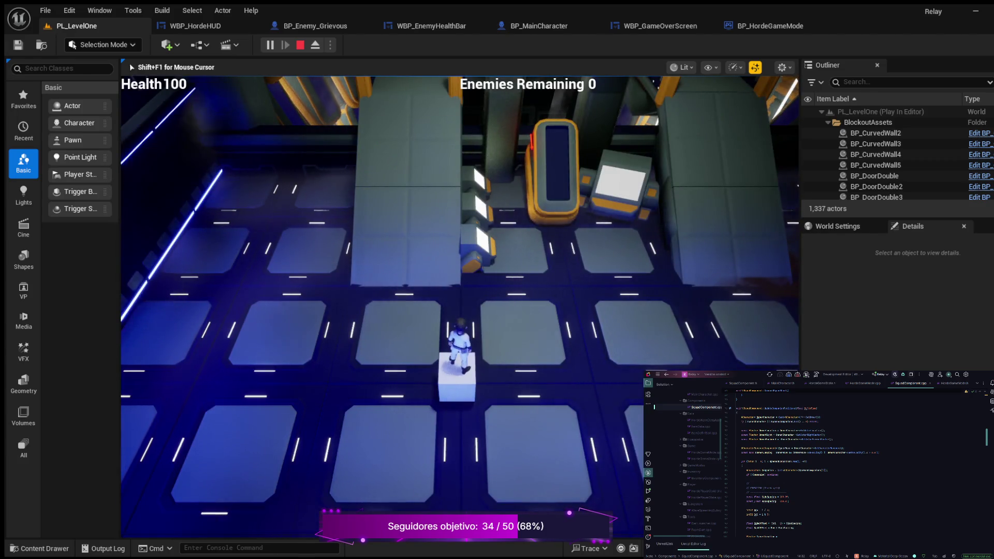
{"action": "key", "text": "a"}
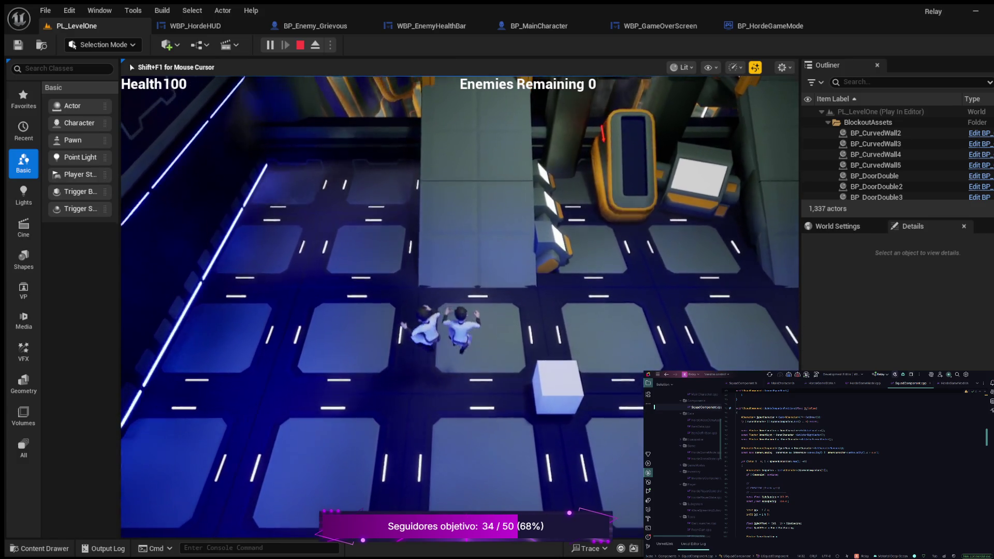
{"action": "key", "text": "s"}
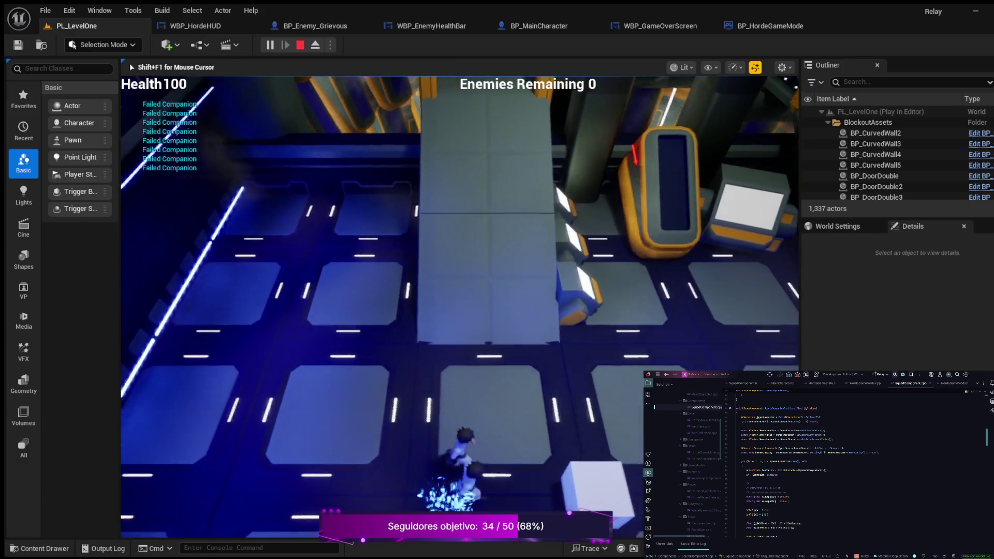
{"action": "key", "text": "w"}
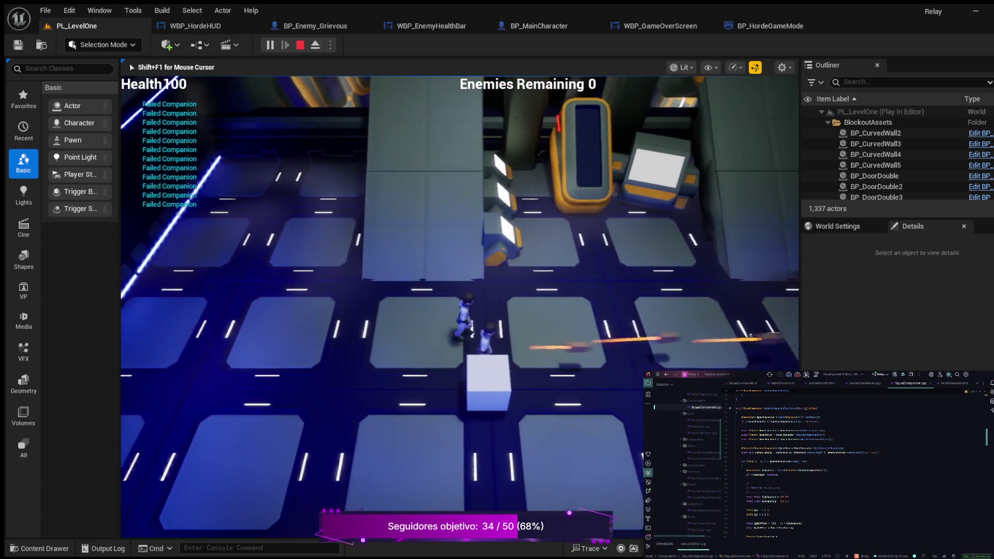
{"action": "key", "text": "d"}
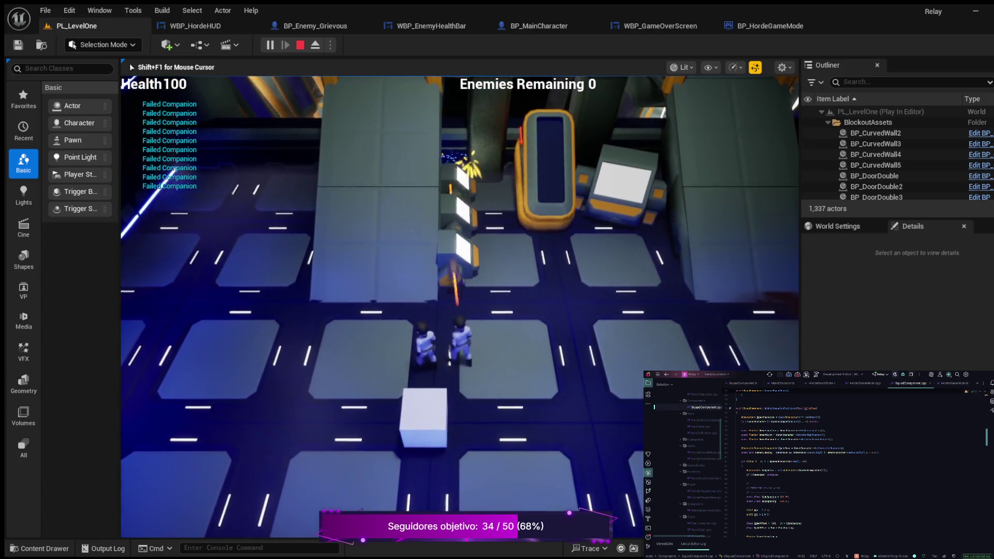
{"action": "key", "text": "Escape"}
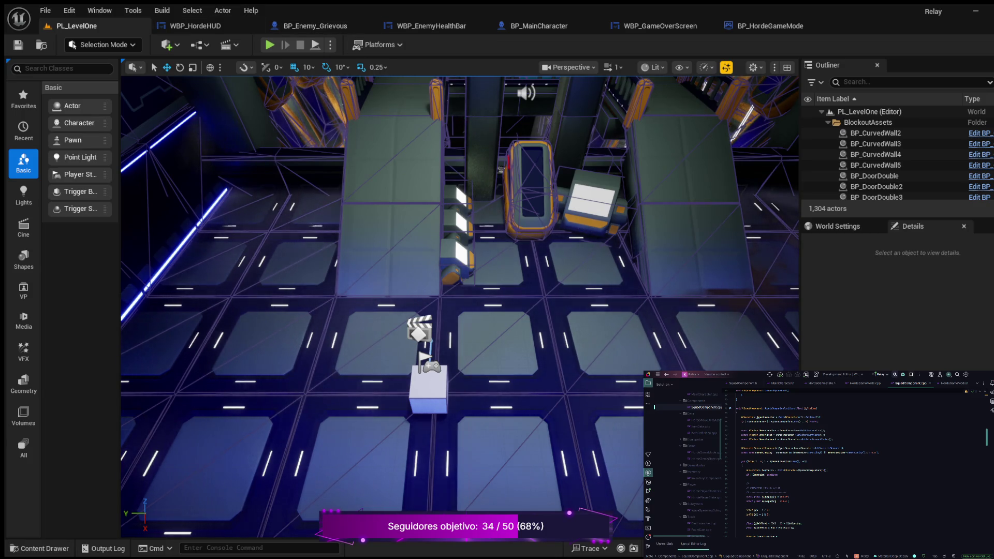
Zoom and pan BP_MainCharacter's EventGraph to show StopShooting and its Pause Timer by Function Name node.
{"action": "left_click", "coordinate": [538, 26]}
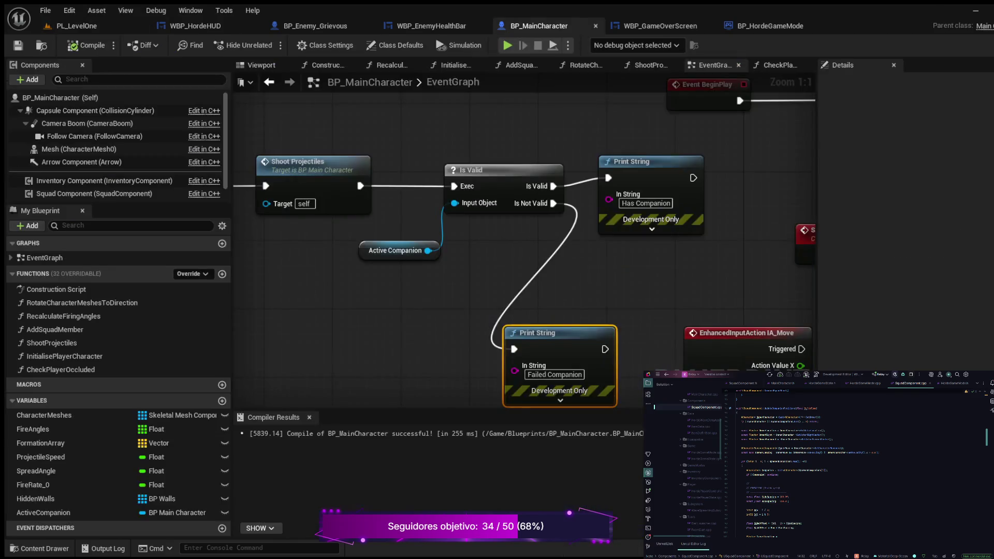
{"action": "scroll", "coordinate": [414, 289], "scroll_direction": "down", "scroll_amount": 2}
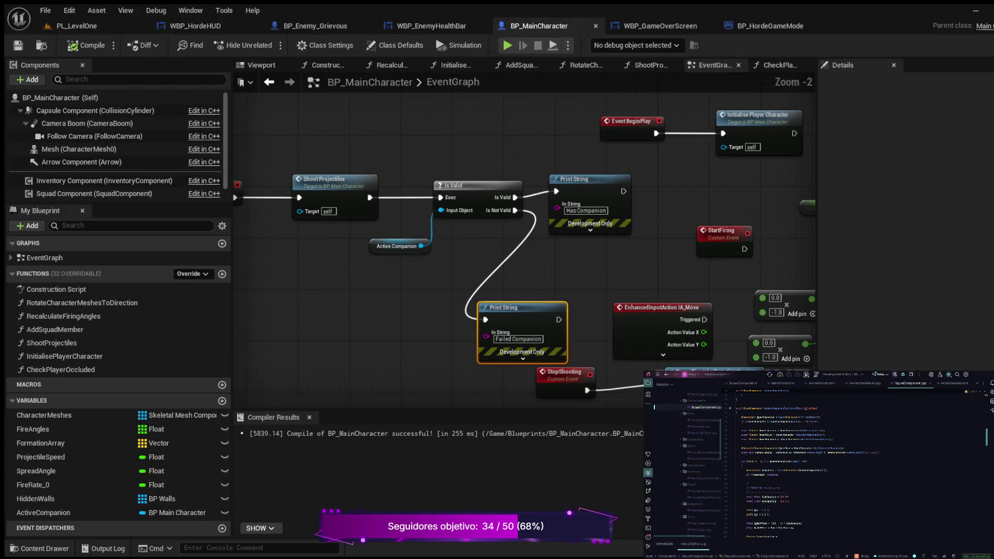
{"action": "mouse_move", "coordinate": [412, 294]}
{"action": "left_mouse_down"}
{"action": "mouse_move", "coordinate": [500, 261]}
{"action": "mouse_move", "coordinate": [531, 273]}
{"action": "mouse_move", "coordinate": [305, 271]}
{"action": "mouse_move", "coordinate": [228, 282]}
{"action": "mouse_move", "coordinate": [206, 304]}
{"action": "left_mouse_up"}
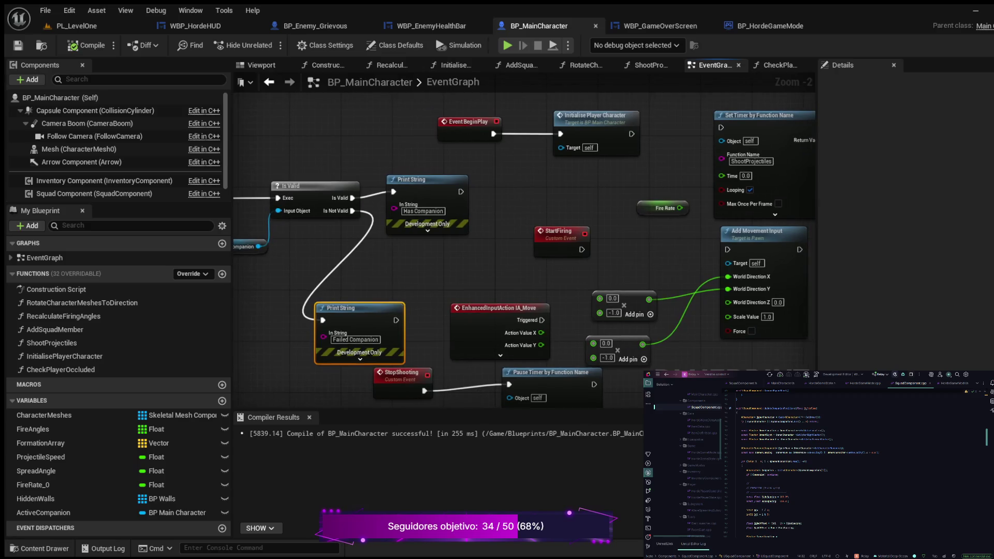
{"action": "mouse_move", "coordinate": [425, 263]}
{"action": "left_mouse_down"}
{"action": "mouse_move", "coordinate": [479, 252]}
{"action": "mouse_move", "coordinate": [576, 255]}
{"action": "mouse_move", "coordinate": [686, 272]}
{"action": "left_mouse_up"}
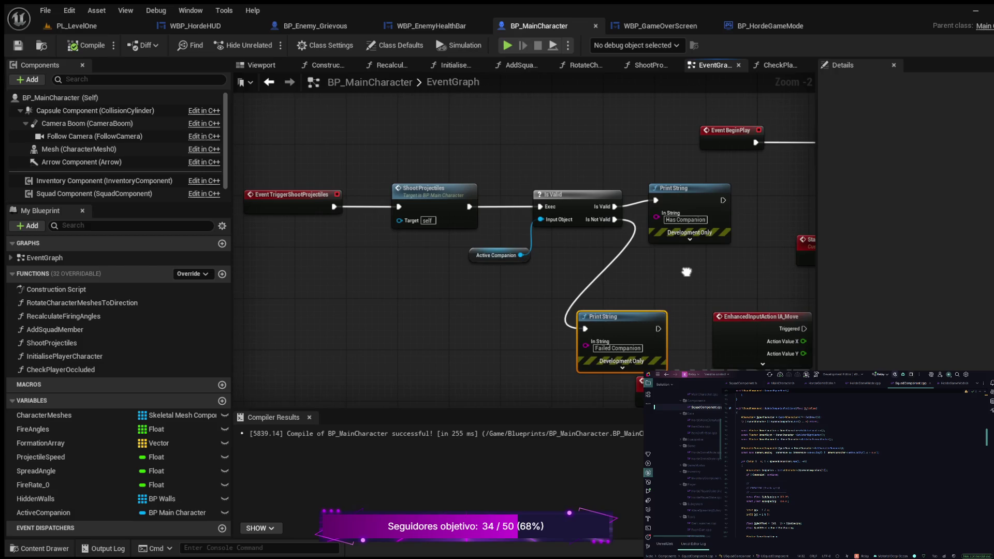
{"action": "left_click_drag", "start_coordinate": [687, 271], "coordinate": [686, 272]}
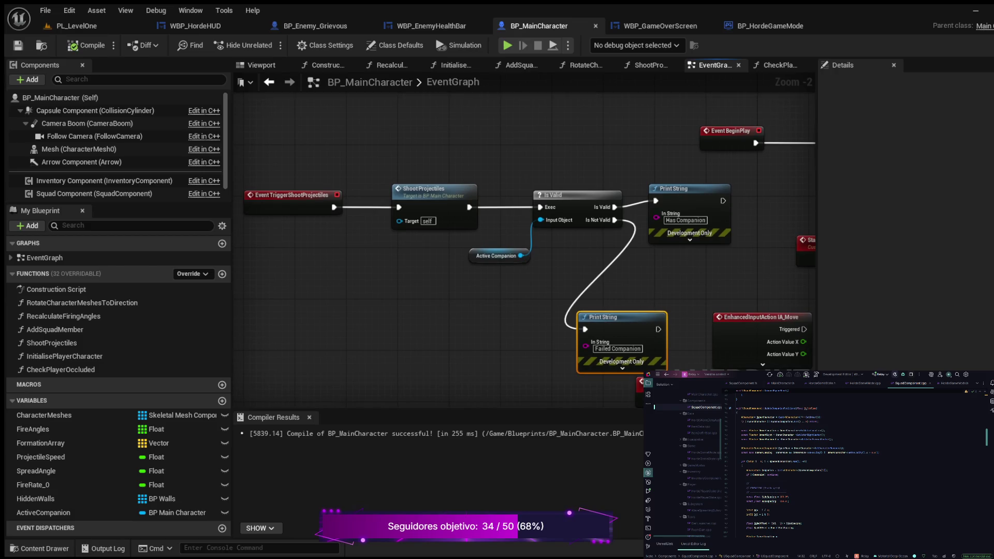
{"action": "scroll", "coordinate": [559, 171], "scroll_direction": "down", "scroll_amount": 2}
{"action": "left_click_drag", "start_coordinate": [580, 153], "coordinate": [518, 219]}
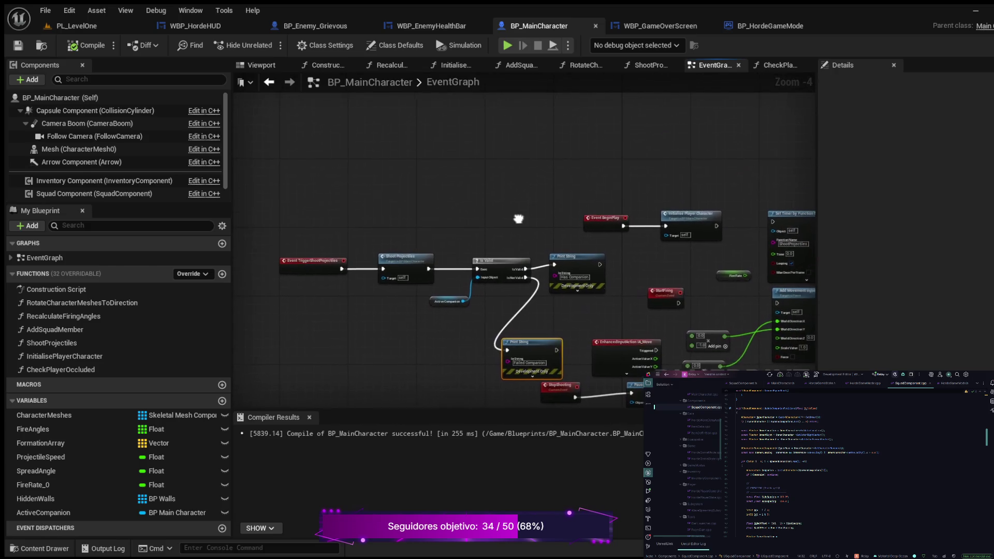
{"action": "scroll", "coordinate": [518, 218], "scroll_direction": "down", "scroll_amount": 2}
{"action": "left_click_drag", "start_coordinate": [410, 311], "coordinate": [347, 166]}
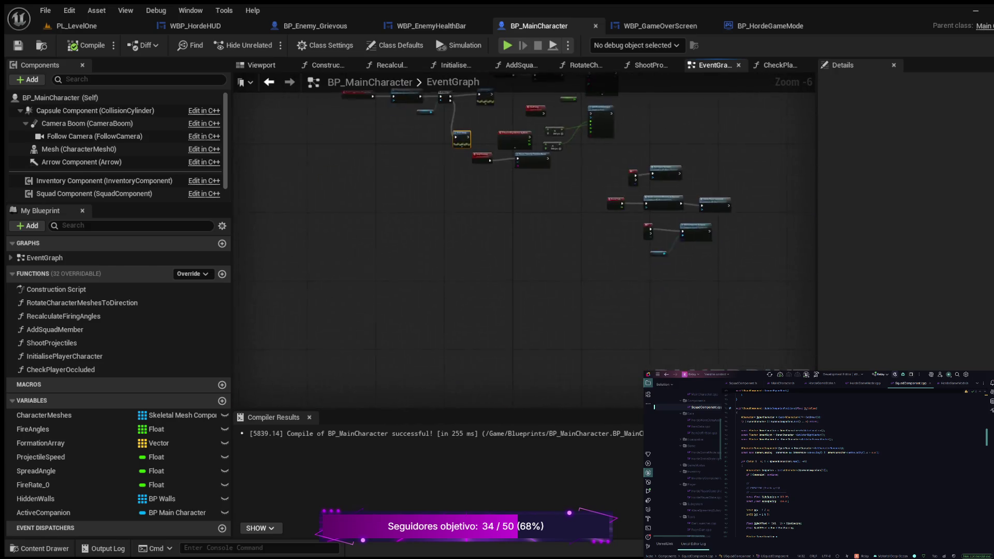
{"action": "scroll", "coordinate": [508, 133], "scroll_direction": "up", "scroll_amount": 5}
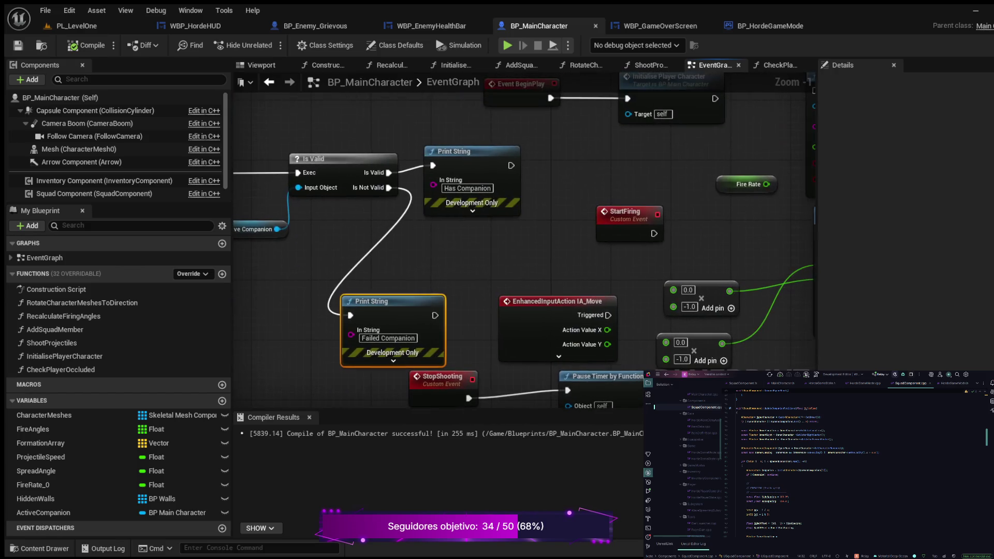
{"action": "left_click_drag", "start_coordinate": [482, 263], "coordinate": [485, 215]}
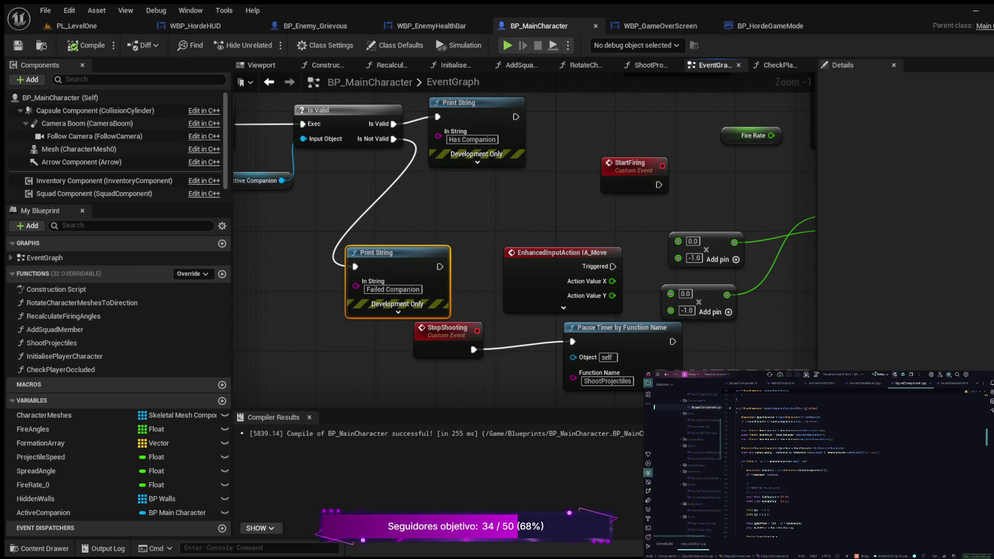
Select and delete the long commented-out code block inside the if-block.
{"action": "scroll", "coordinate": [809, 464], "scroll_direction": "down", "scroll_amount": 10}
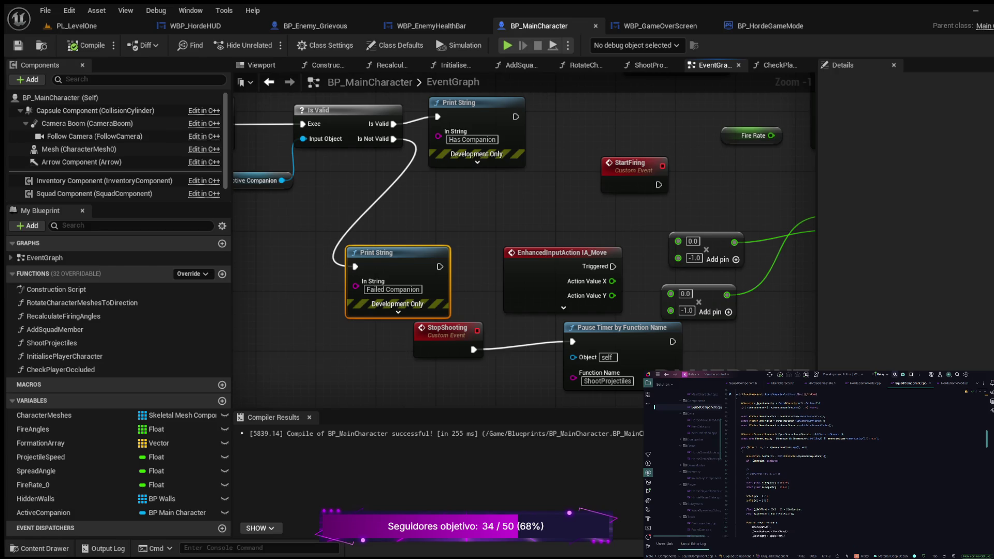
{"action": "scroll", "coordinate": [817, 465], "scroll_direction": "down", "scroll_amount": 5}
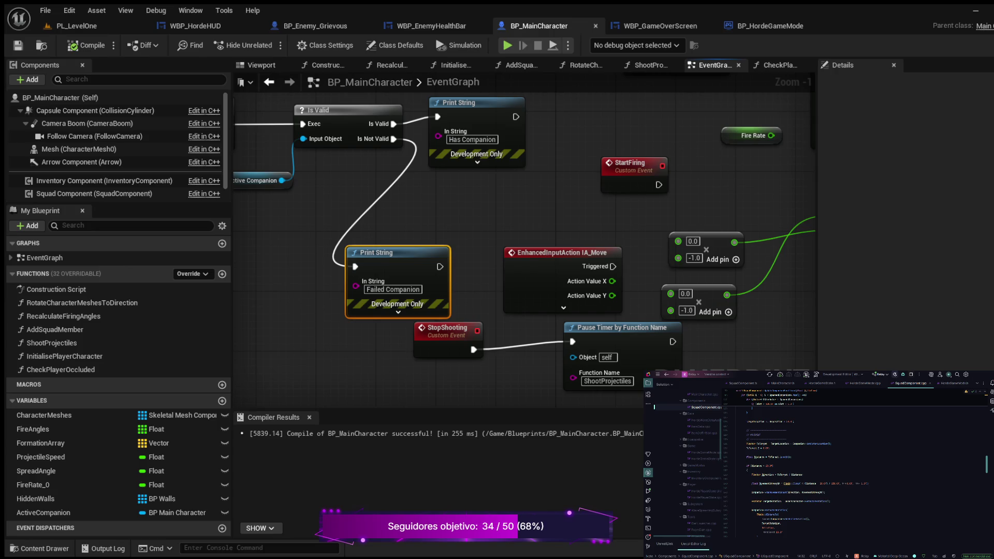
{"action": "scroll", "coordinate": [857, 465], "scroll_direction": "down", "scroll_amount": 10}
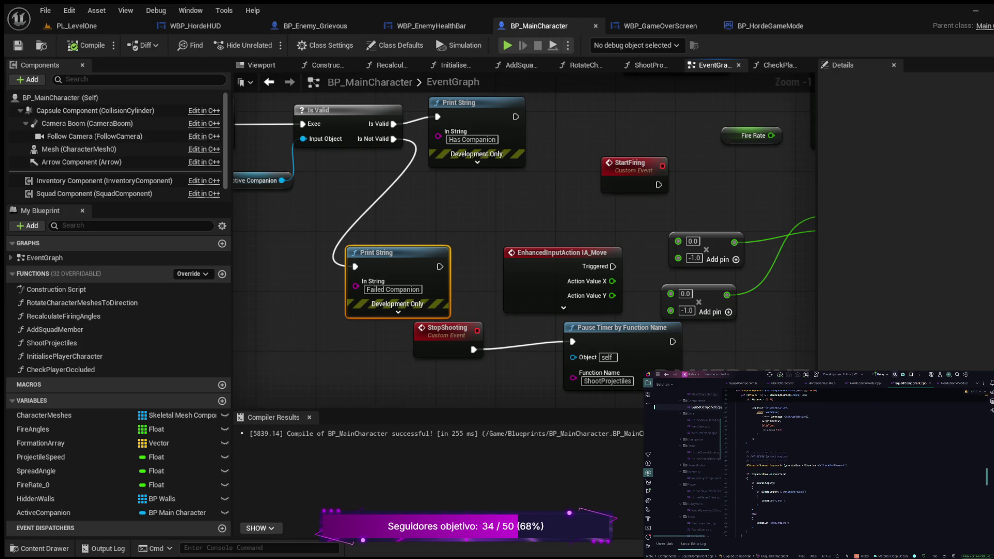
{"action": "scroll", "coordinate": [818, 465], "scroll_direction": "down", "scroll_amount": 2}
{"action": "scroll", "coordinate": [818, 465], "scroll_direction": "down", "scroll_amount": 8}
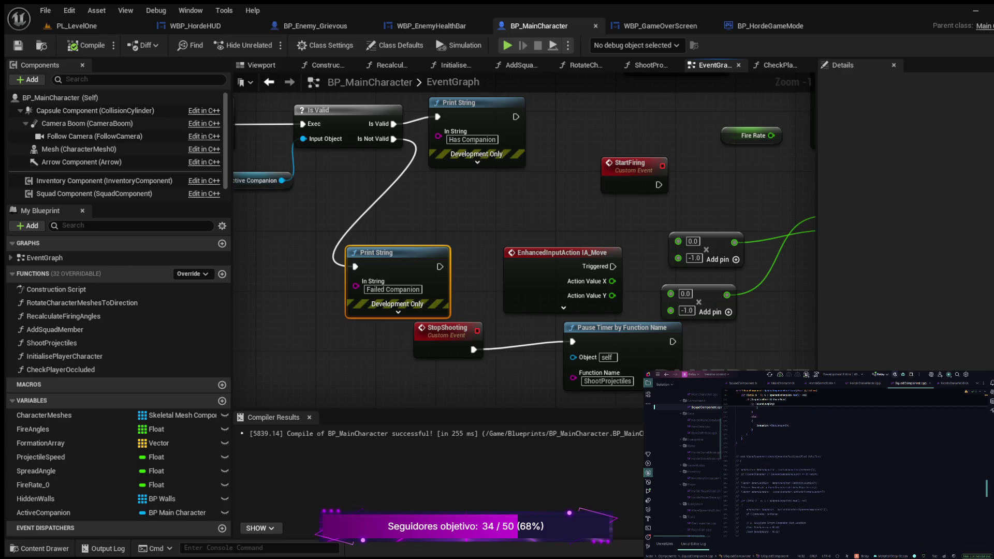
{"action": "scroll", "coordinate": [818, 466], "scroll_direction": "down", "scroll_amount": 3}
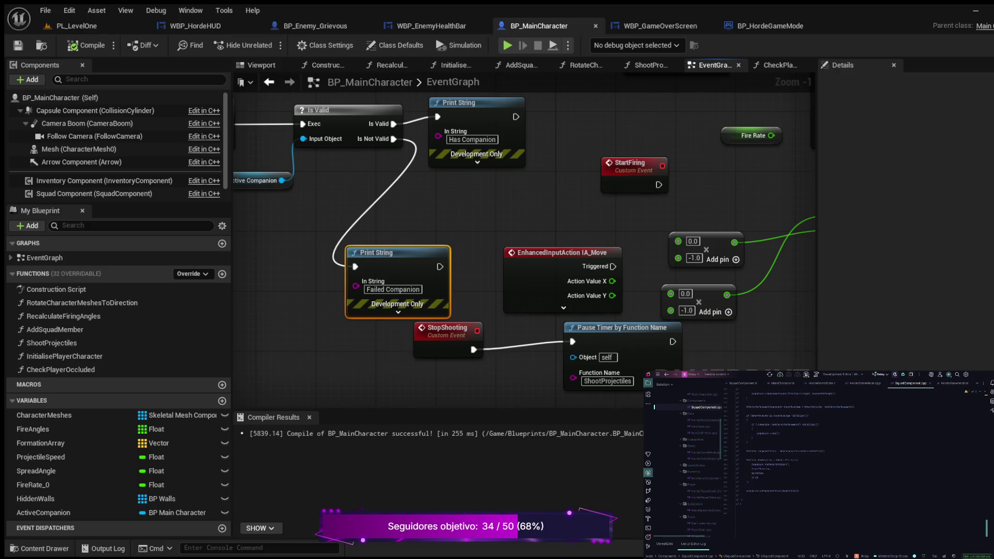
{"action": "mouse_move", "coordinate": [737, 483]}
{"action": "left_mouse_down"}
{"action": "mouse_move", "coordinate": [988, 506]}
{"action": "mouse_move", "coordinate": [987, 537]}
{"action": "left_mouse_up"}
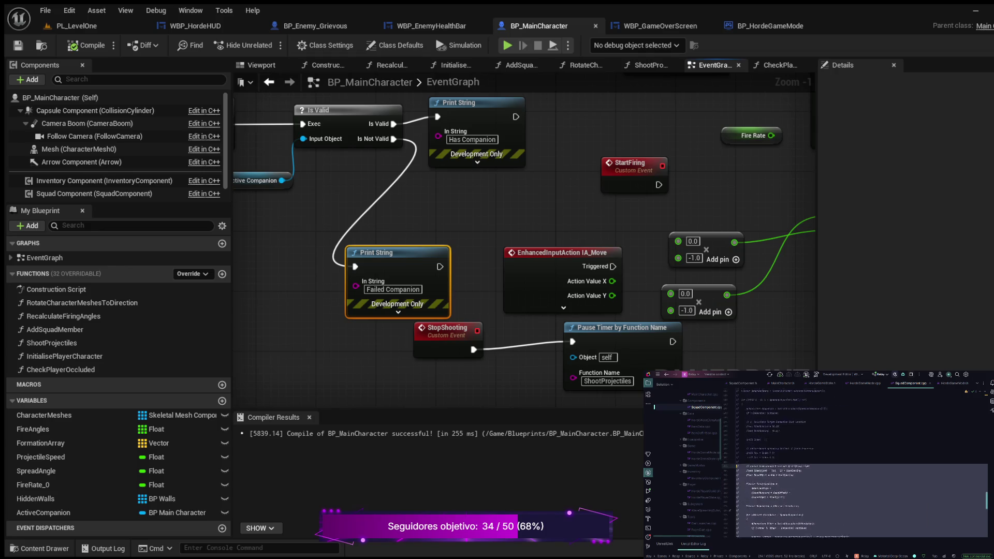
{"action": "key", "text": "shift+Up"}
{"action": "key", "text": "shift+Up"}
{"action": "key", "text": "shift+Up"}
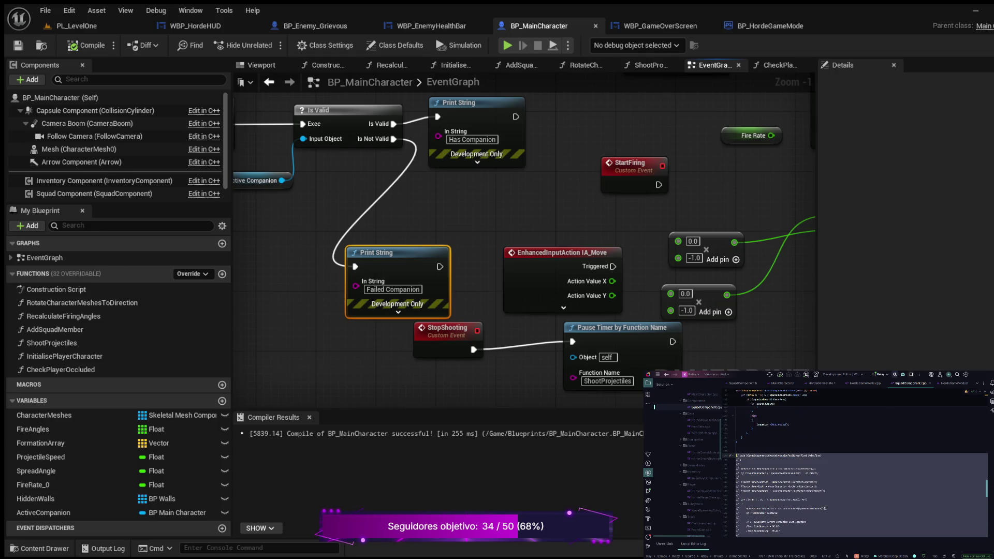
{"action": "key", "text": "Delete"}
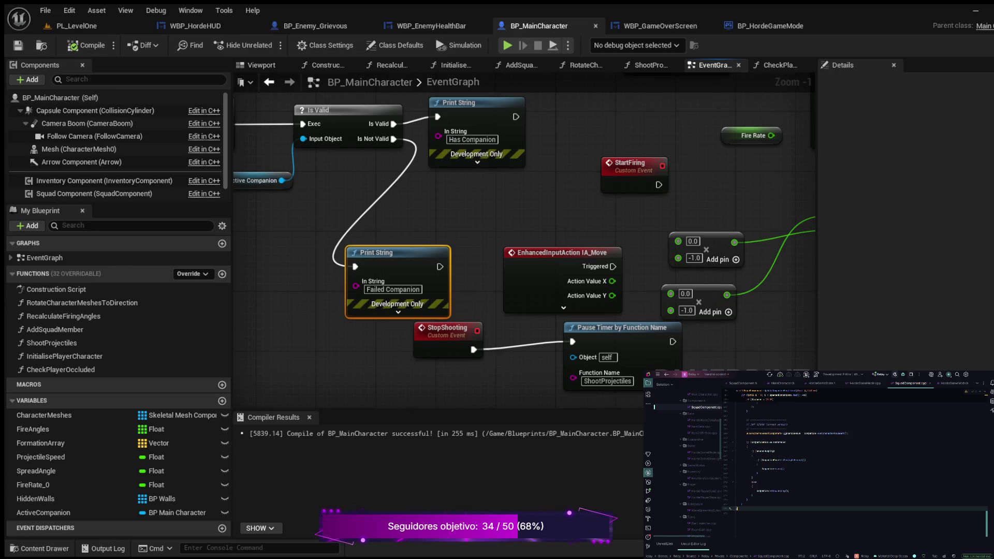
Paste the AddMovementInput and SetActorRotation code into the if-block.
{"action": "key", "text": "ctrl+v"}
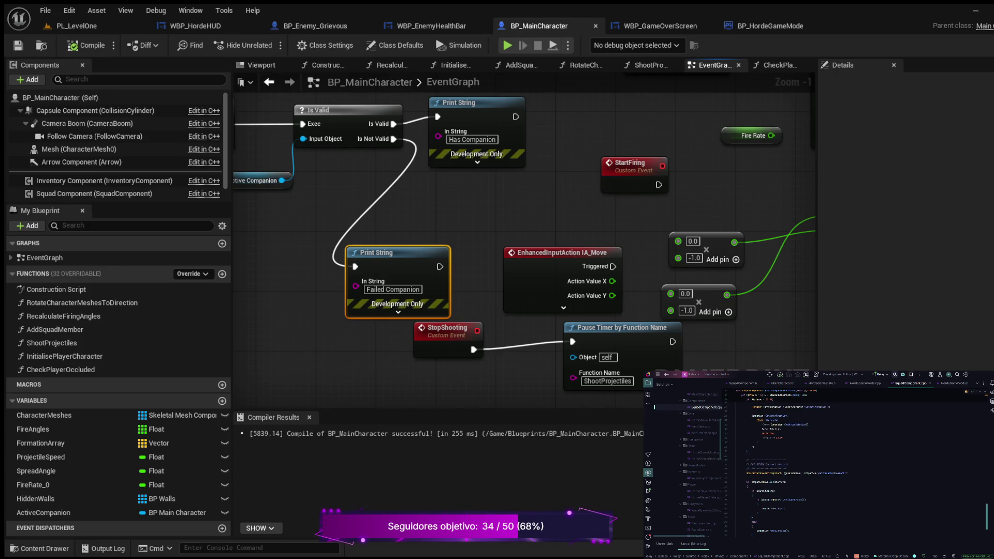
{"action": "key", "text": "ctrl+v"}
{"action": "scroll", "coordinate": [854, 466], "scroll_direction": "up", "scroll_amount": 5}
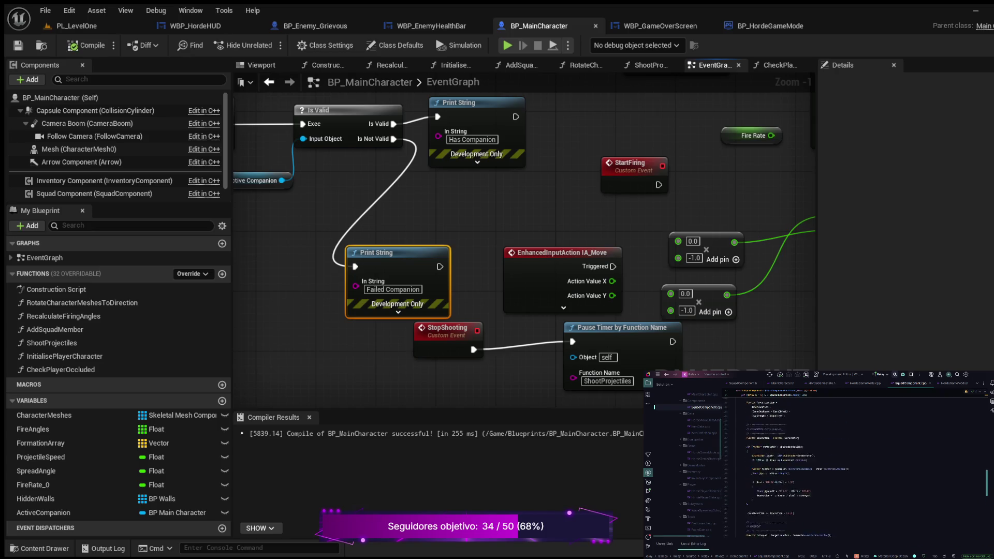
{"action": "scroll", "coordinate": [859, 463], "scroll_direction": "up", "scroll_amount": 3}
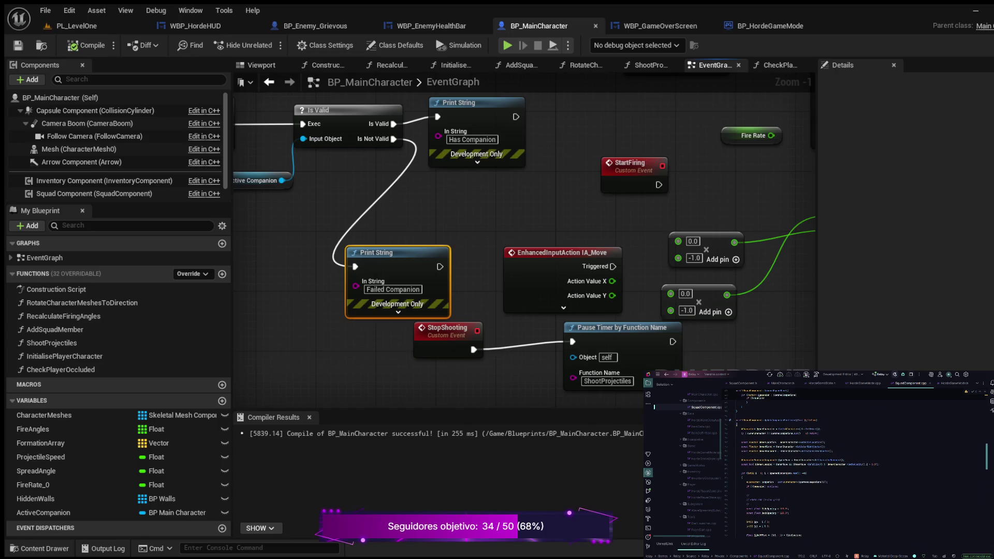
{"action": "scroll", "coordinate": [859, 463], "scroll_direction": "up", "scroll_amount": 5}
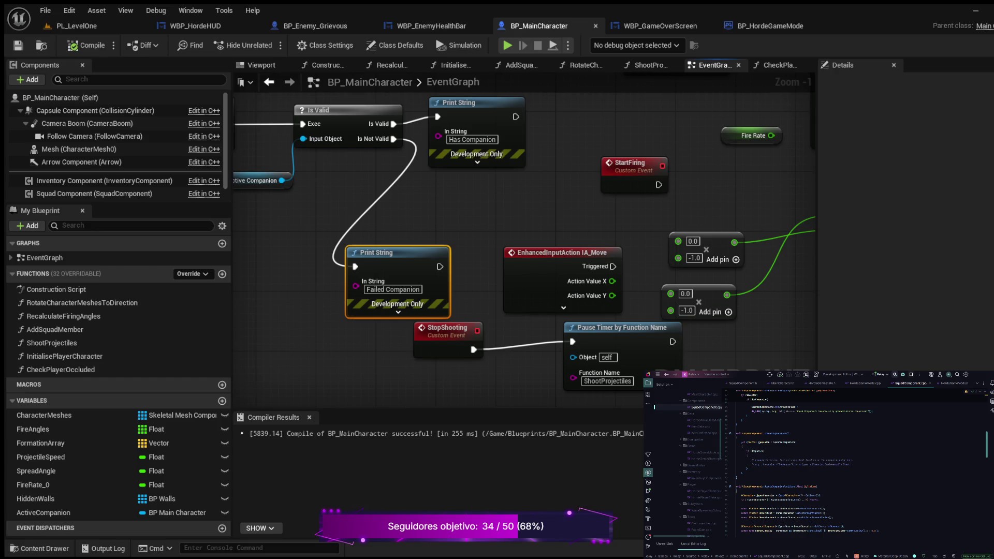
{"action": "scroll", "coordinate": [859, 463], "scroll_direction": "up", "scroll_amount": 6}
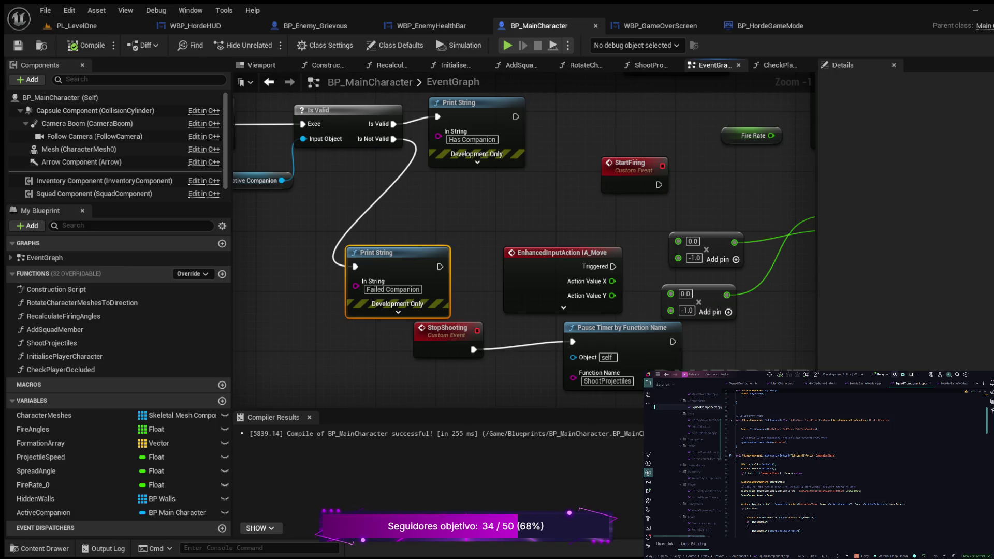
{"action": "left_click", "coordinate": [776, 469]}
{"action": "left_click", "coordinate": [803, 473]}
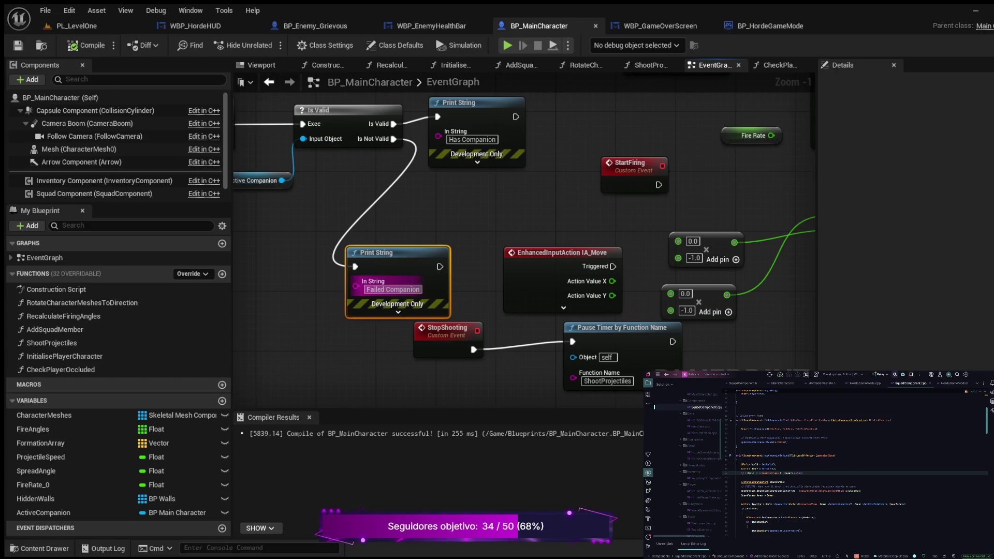
Marquee-select and delete the TriggerShootProjectiles chain, then recompile BP_MainCharacter.
{"action": "scroll", "coordinate": [397, 286], "scroll_direction": "down", "scroll_amount": 2}
{"action": "left_click_drag", "start_coordinate": [321, 280], "coordinate": [558, 337]}
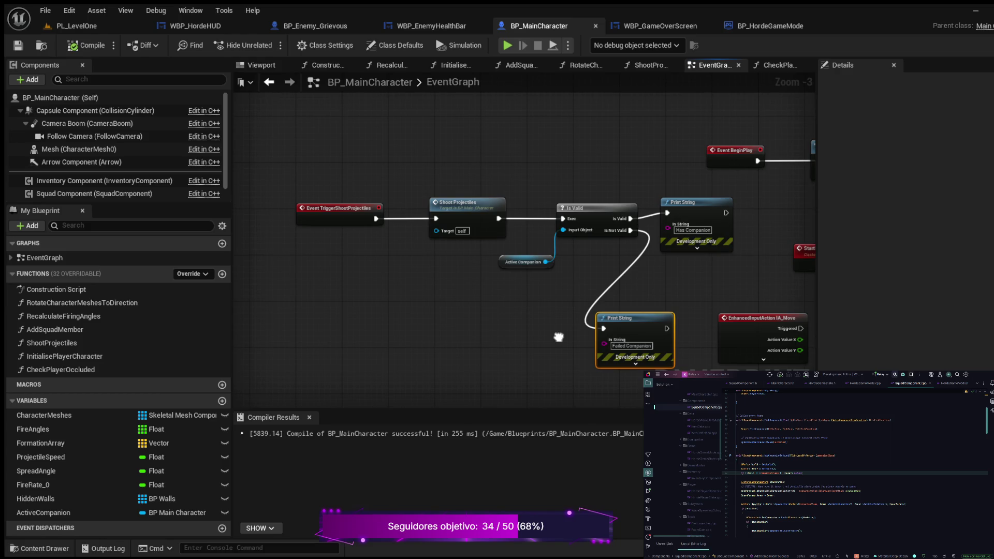
{"action": "scroll", "coordinate": [559, 337], "scroll_direction": "down", "scroll_amount": 1}
{"action": "scroll", "coordinate": [558, 337], "scroll_direction": "up", "scroll_amount": 1}
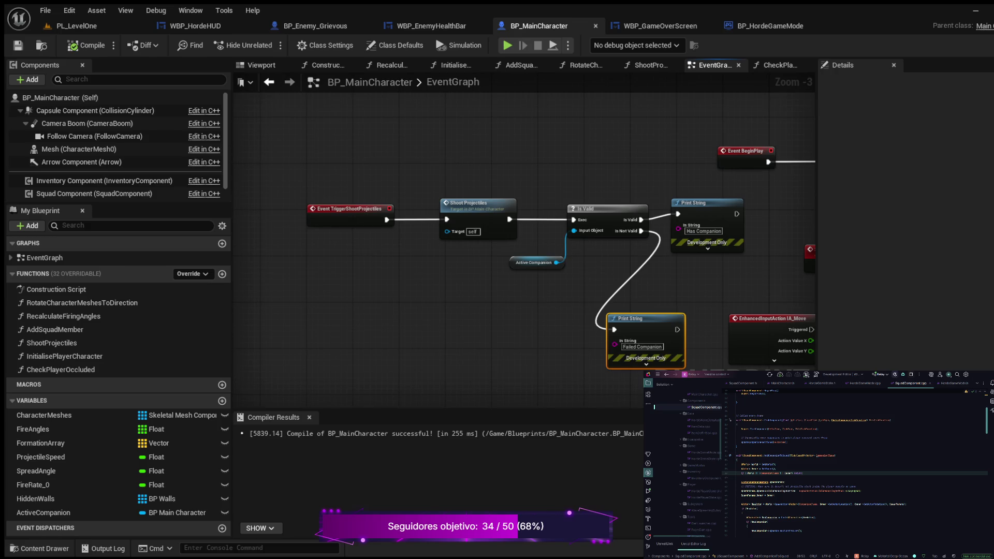
{"action": "mouse_move", "coordinate": [296, 160]}
{"action": "left_mouse_down"}
{"action": "mouse_move", "coordinate": [401, 230]}
{"action": "mouse_move", "coordinate": [575, 264]}
{"action": "mouse_move", "coordinate": [646, 306]}
{"action": "mouse_move", "coordinate": [676, 336]}
{"action": "left_mouse_up"}
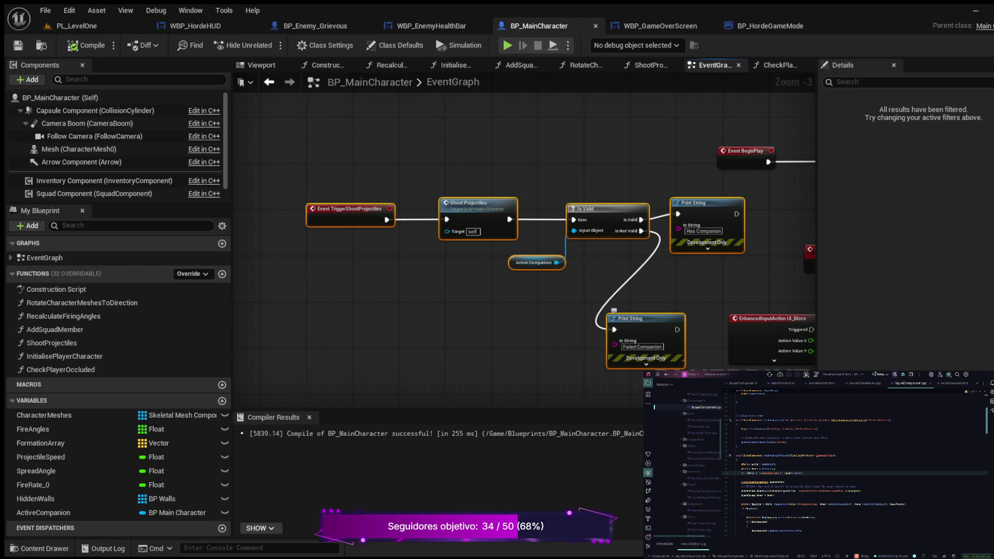
{"action": "key", "text": "Delete"}
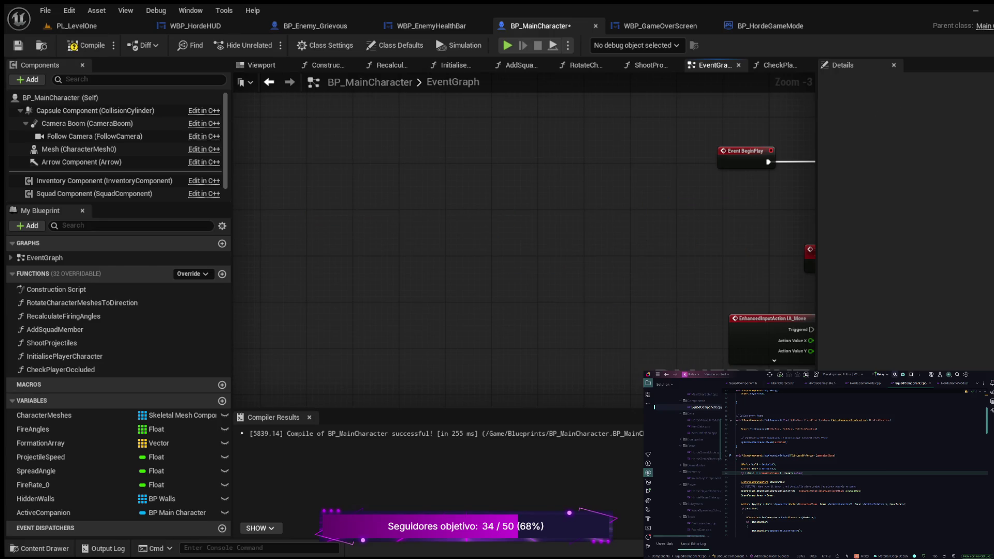
{"action": "left_click", "coordinate": [85, 45]}
Switch to BP_Enemy_Grievous and zoom out to see more of its event graph.
{"action": "left_click", "coordinate": [315, 26]}
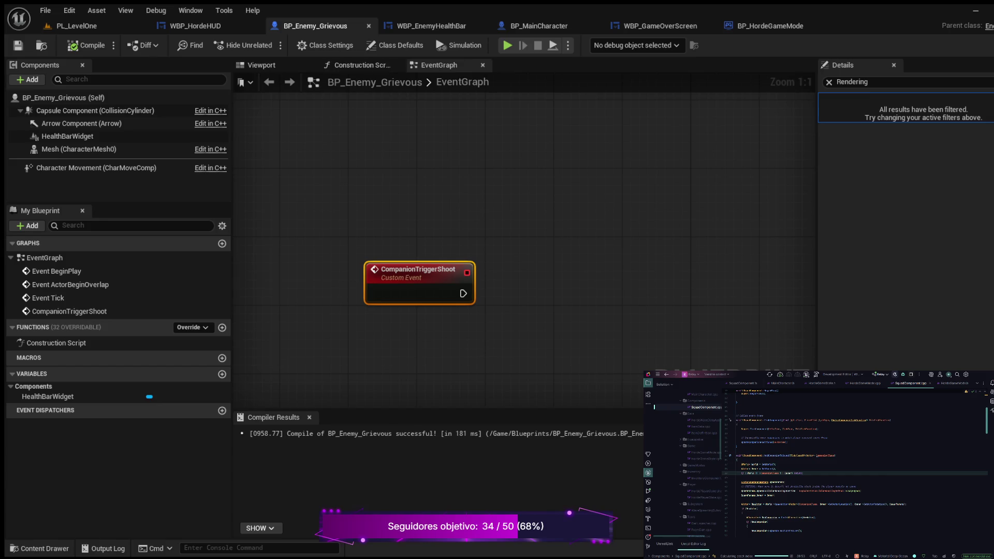
{"action": "scroll", "coordinate": [449, 177], "scroll_direction": "down", "scroll_amount": 3}
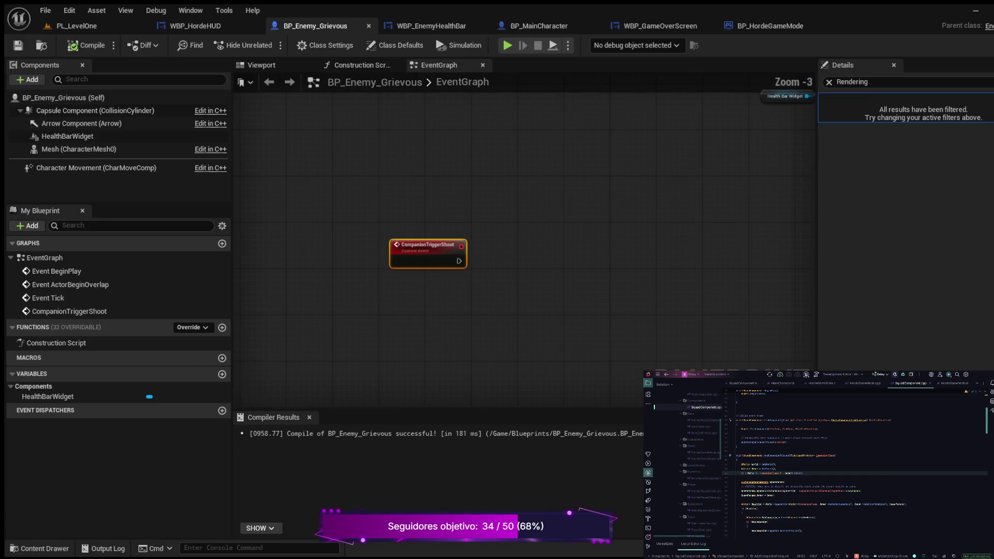
{"action": "mouse_move", "coordinate": [476, 174]}
{"action": "left_mouse_down"}
{"action": "mouse_move", "coordinate": [472, 206]}
{"action": "mouse_move", "coordinate": [547, 221]}
{"action": "mouse_move", "coordinate": [714, 185]}
{"action": "mouse_move", "coordinate": [705, 207]}
{"action": "mouse_move", "coordinate": [514, 215]}
{"action": "mouse_move", "coordinate": [473, 161]}
{"action": "left_mouse_up"}
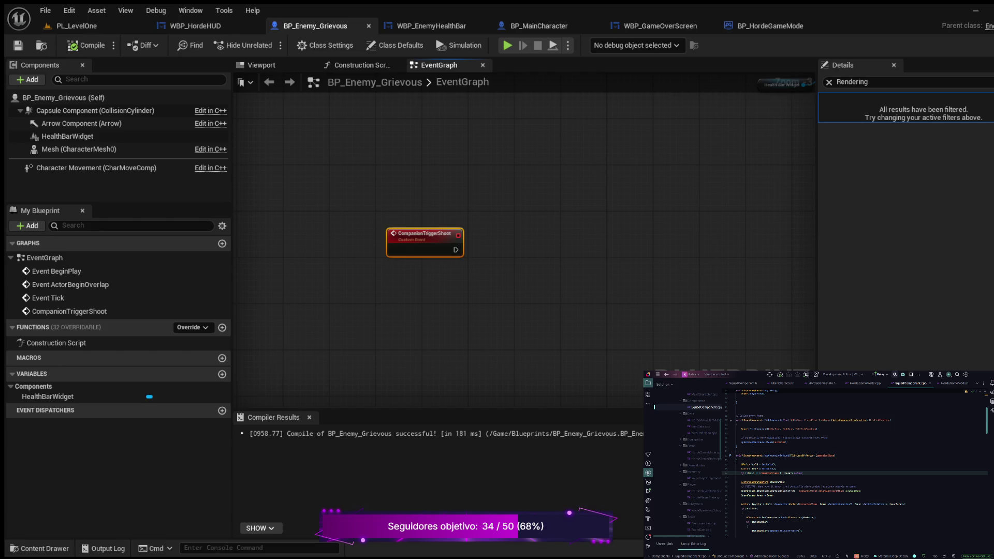
Wire the CompanionTriggerShoot event to a new Companion Trigger Shoot call and compile.
{"action": "left_click_drag", "start_coordinate": [456, 249], "coordinate": [578, 216]}
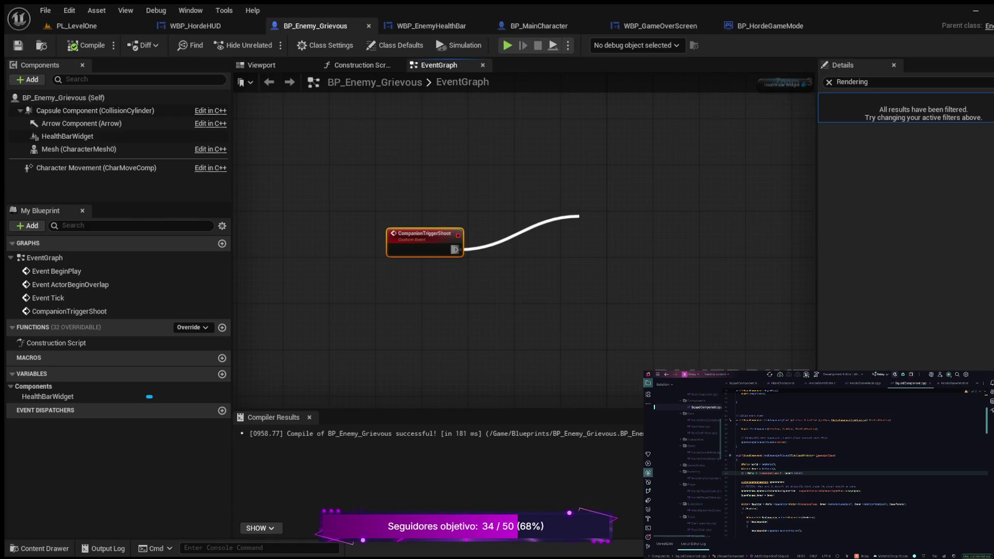
{"action": "left_click_drag", "start_coordinate": [579, 216], "coordinate": [521, 234]}
{"action": "left_click", "coordinate": [74, 47]}
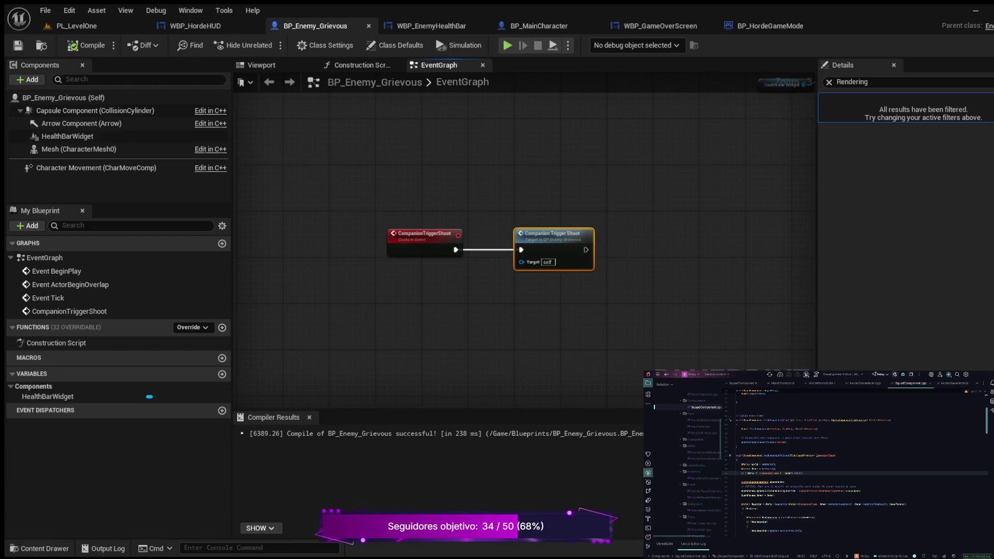
Recentre the graph and abandon a wire dragged from the Companion Trigger Shoot call.
{"action": "scroll", "coordinate": [489, 250], "scroll_direction": "up", "scroll_amount": 3}
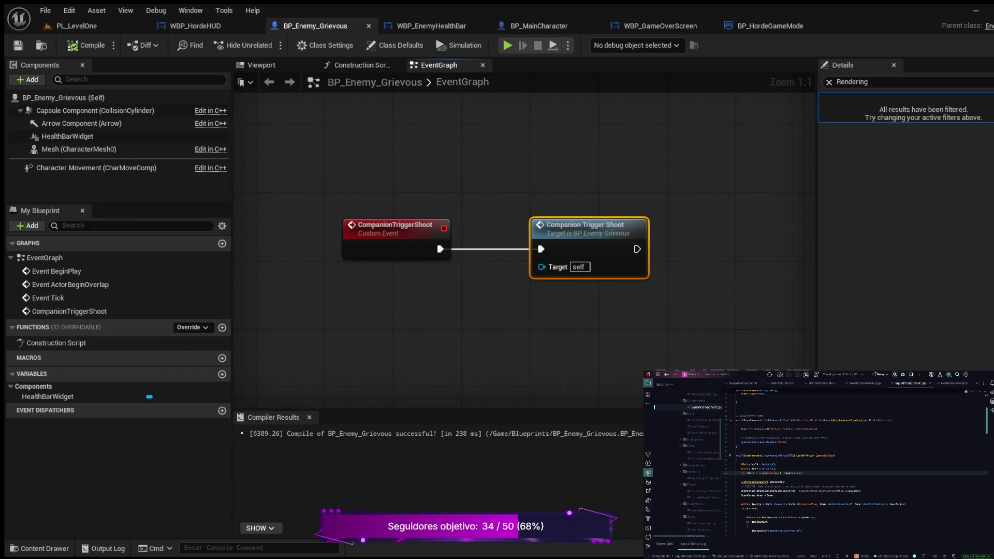
{"action": "mouse_move", "coordinate": [540, 327]}
{"action": "left_mouse_down"}
{"action": "mouse_move", "coordinate": [446, 330]}
{"action": "mouse_move", "coordinate": [437, 350]}
{"action": "left_mouse_up"}
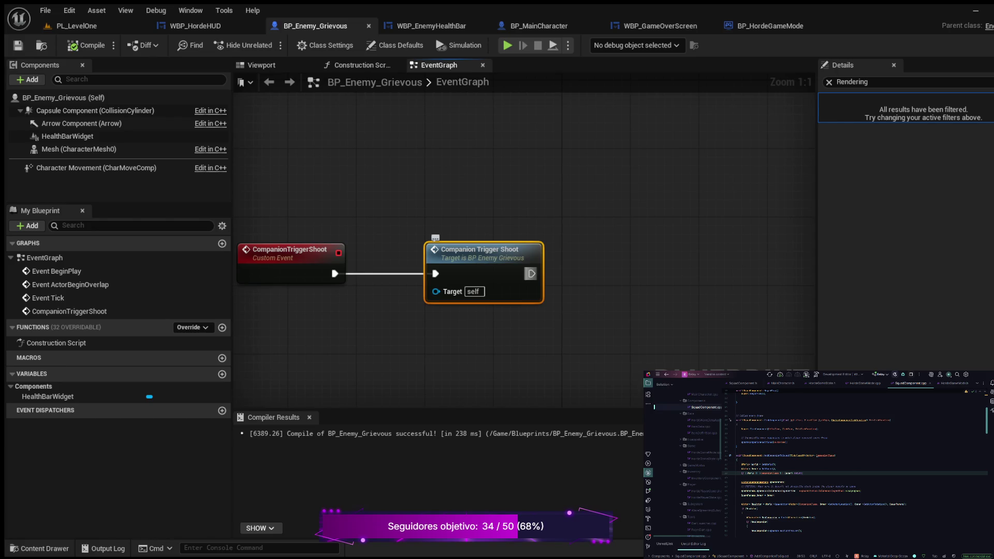
{"action": "left_click_drag", "start_coordinate": [530, 273], "coordinate": [586, 251]}
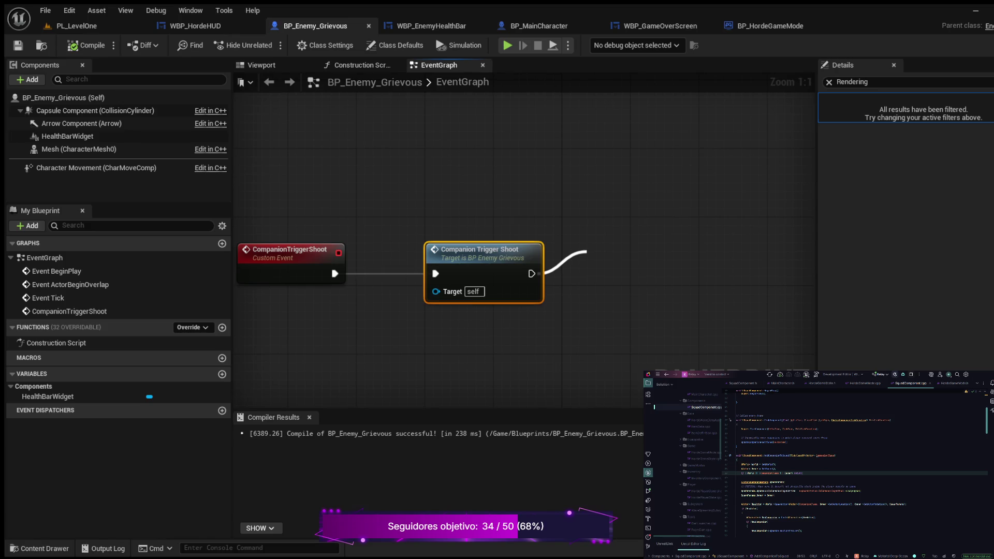
{"action": "left_click", "coordinate": [587, 252]}
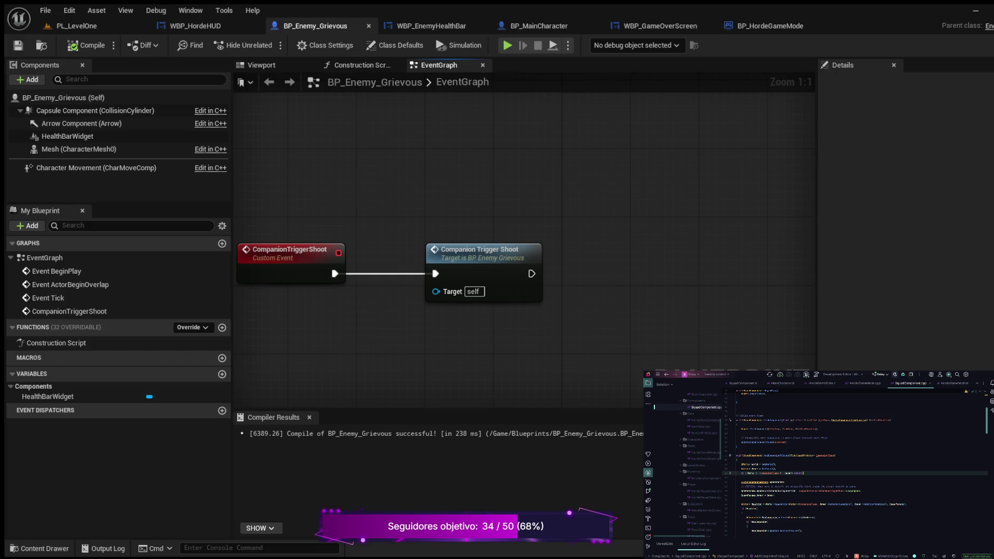
Below the CommandSquadShoot comment, add a shoot call and a Companion call passing *Cmd and Args.
{"action": "scroll", "coordinate": [854, 463], "scroll_direction": "down", "scroll_amount": 4}
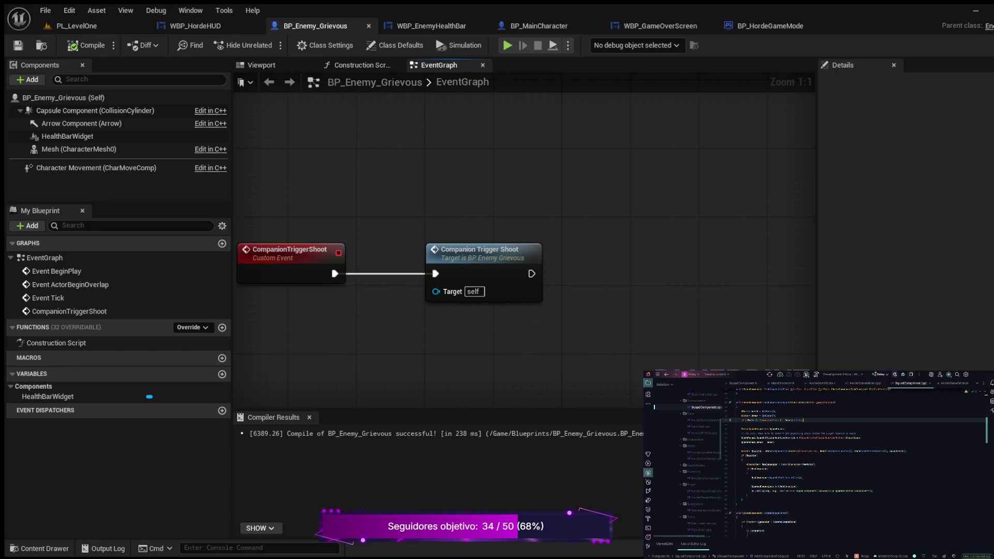
{"action": "scroll", "coordinate": [854, 461], "scroll_direction": "down", "scroll_amount": 3}
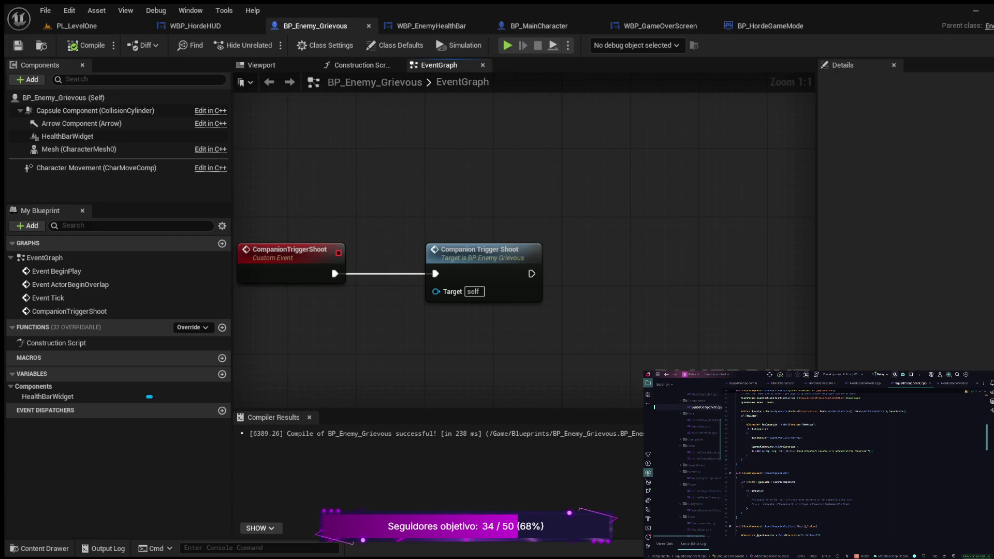
{"action": "left_click", "coordinate": [849, 503]}
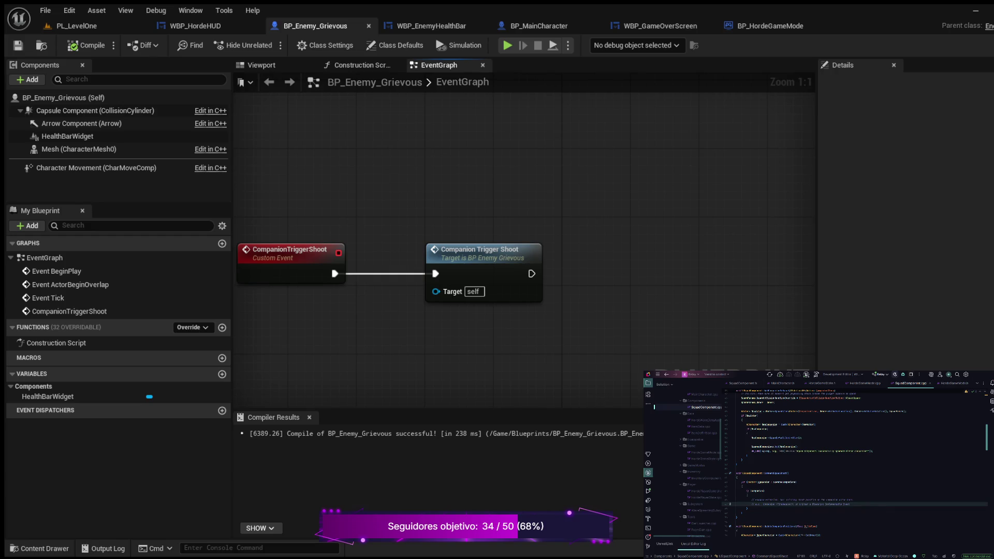
{"action": "key", "text": "Return"}
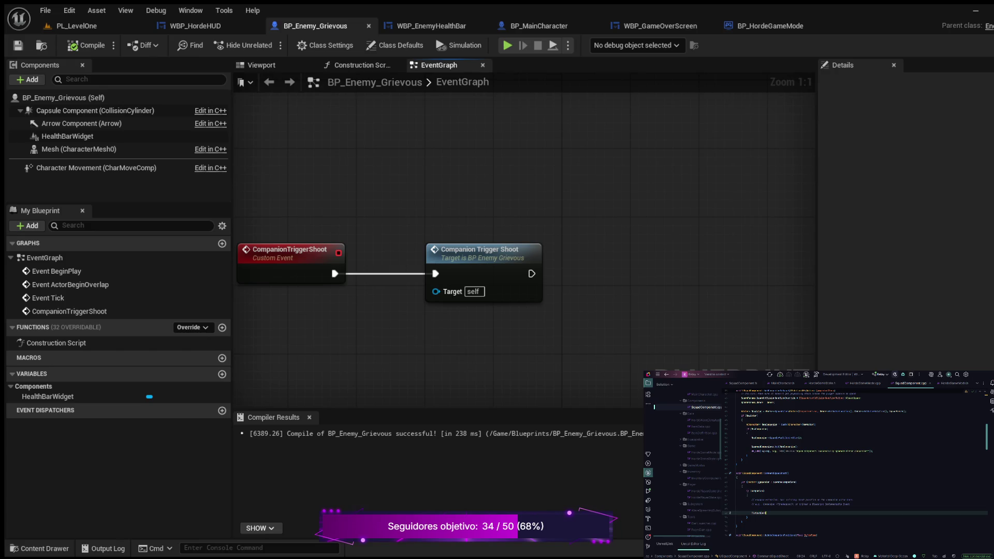
{"action": "type", "text": "hoot();"}
{"action": "key", "text": "Return"}
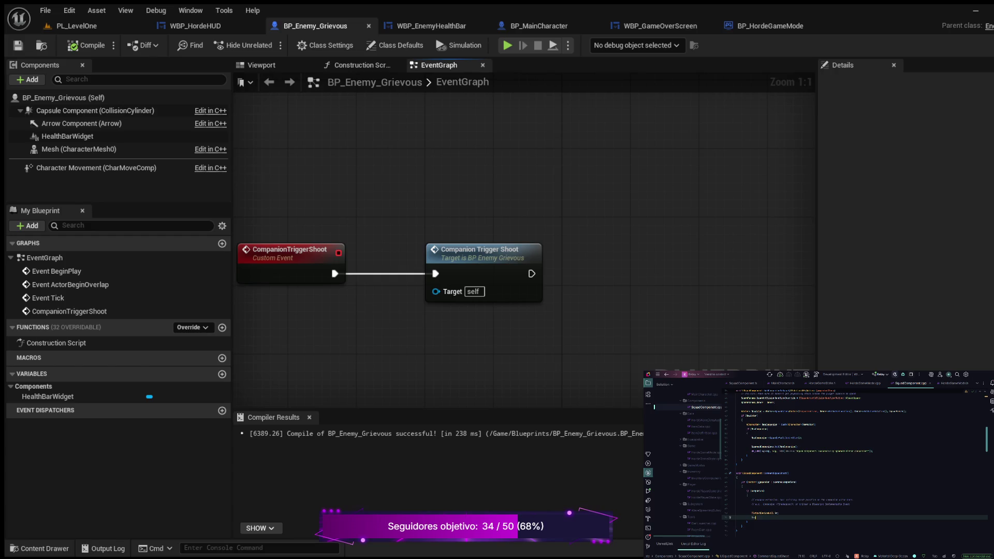
{"action": "type", "text": "mpanion"}
{"action": "type", "text": "-"}
{"action": "key", "text": "Return"}
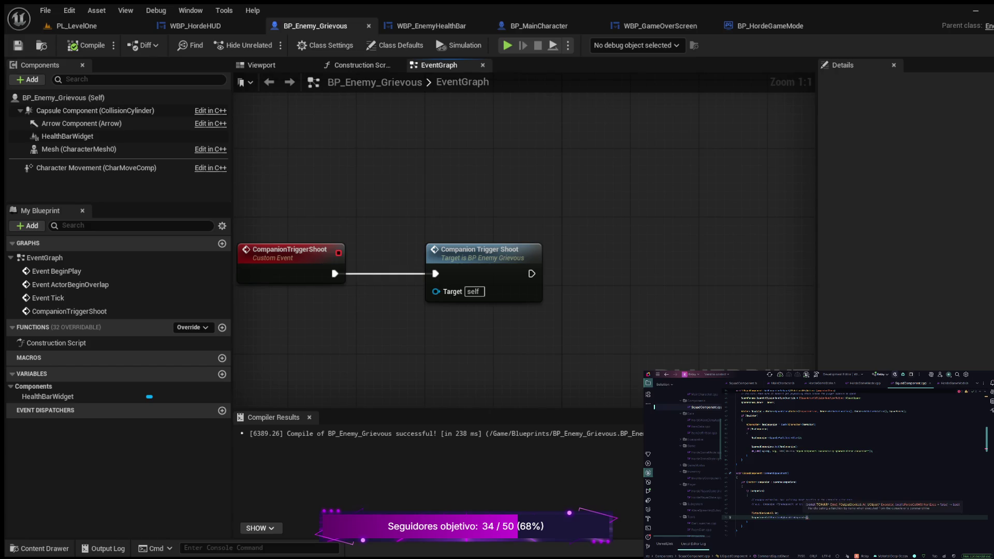
{"action": "key", "text": "End"}
{"action": "type", "text": "*Cmd"}
{"action": "type", "text": ", "}
{"action": "type", "text": ", Ar, th"}
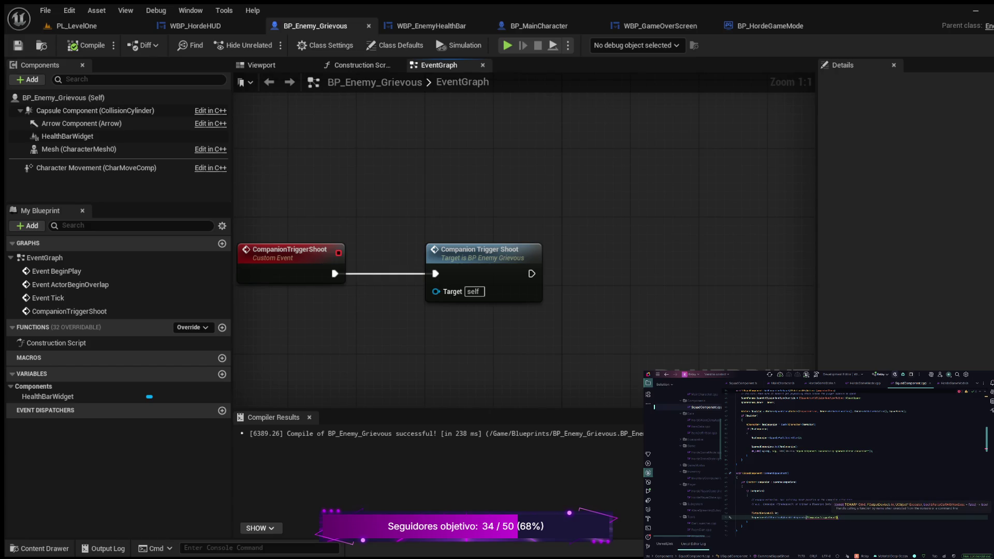
{"action": "type", "text": ", "}
{"action": "type", "text": "Ar"}
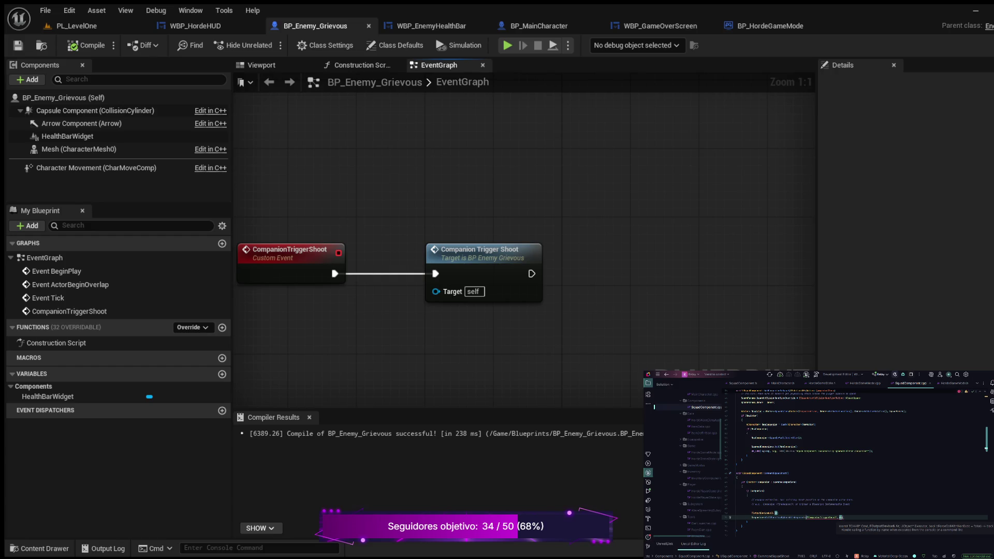
{"action": "type", "text": "gs);"}
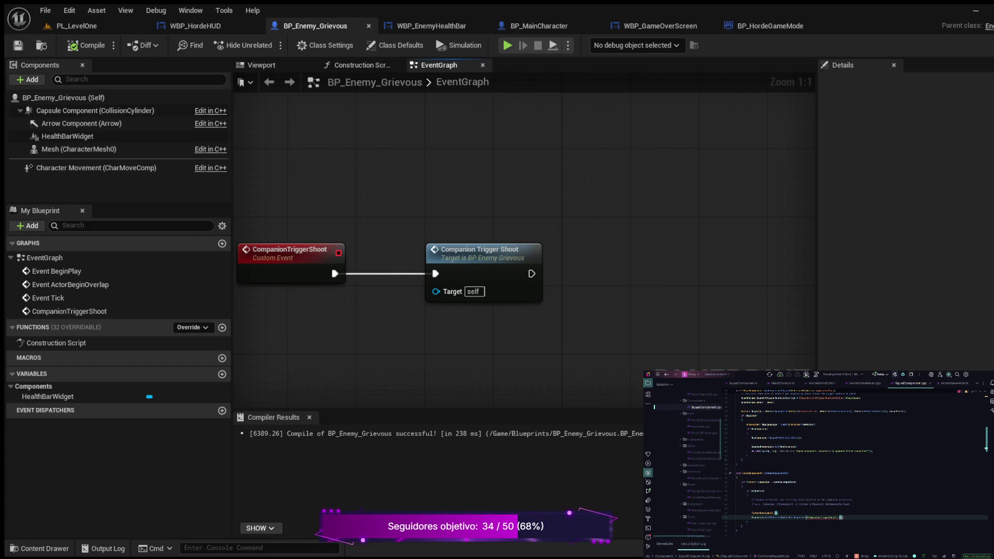
{"action": "key", "text": "ctrl+z"}
Finish the companion shoot call's arguments with 'this);' and move to the empty line below.
{"action": "type", "text": "g"}
{"action": "type", "text": "s"}
{"action": "type", "text": "this"}
{"action": "type", "text": ");"}
{"action": "left_click", "coordinate": [737, 464]}
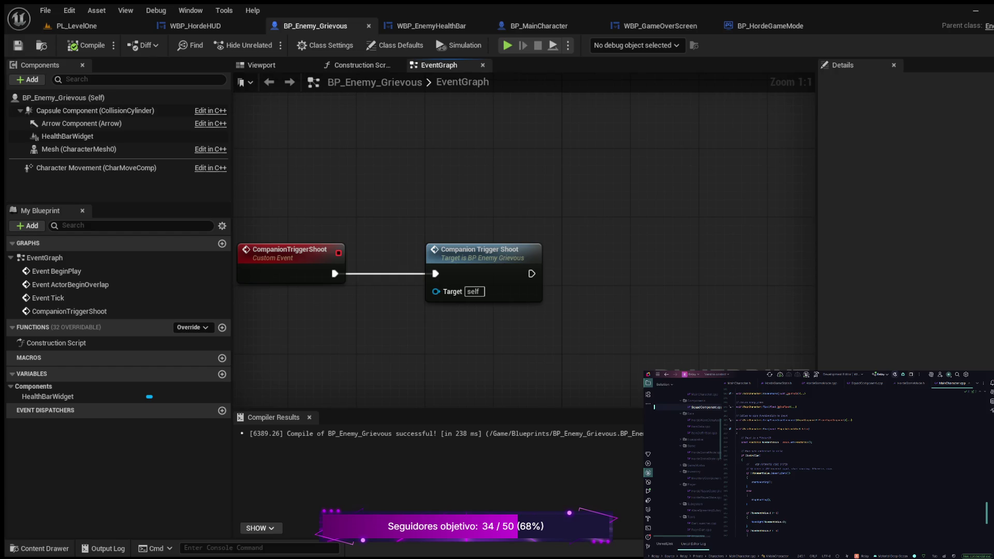
Search MainCharacter.cpp for the TriggerShootProjectile function.
{"action": "scroll", "coordinate": [854, 466], "scroll_direction": "down", "scroll_amount": 3}
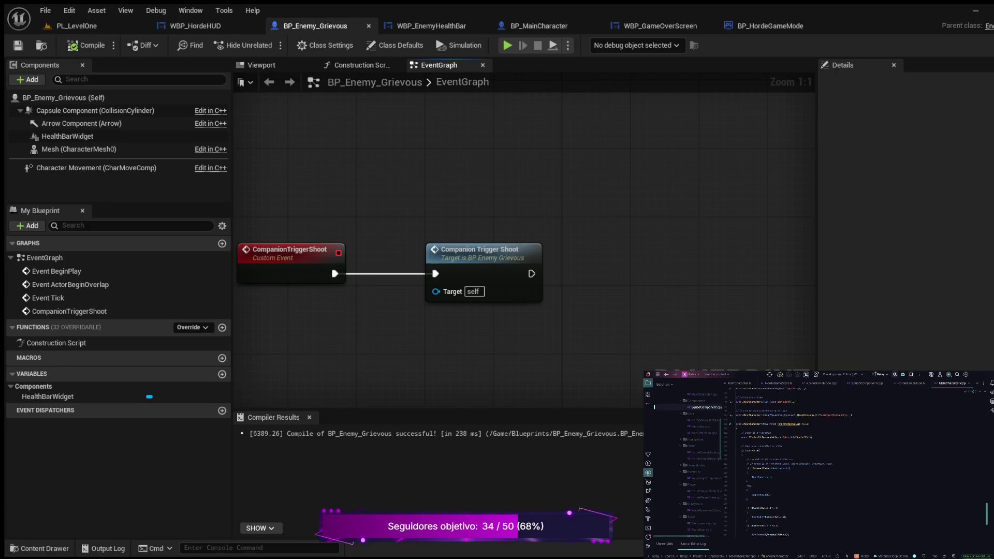
{"action": "left_click", "coordinate": [747, 446]}
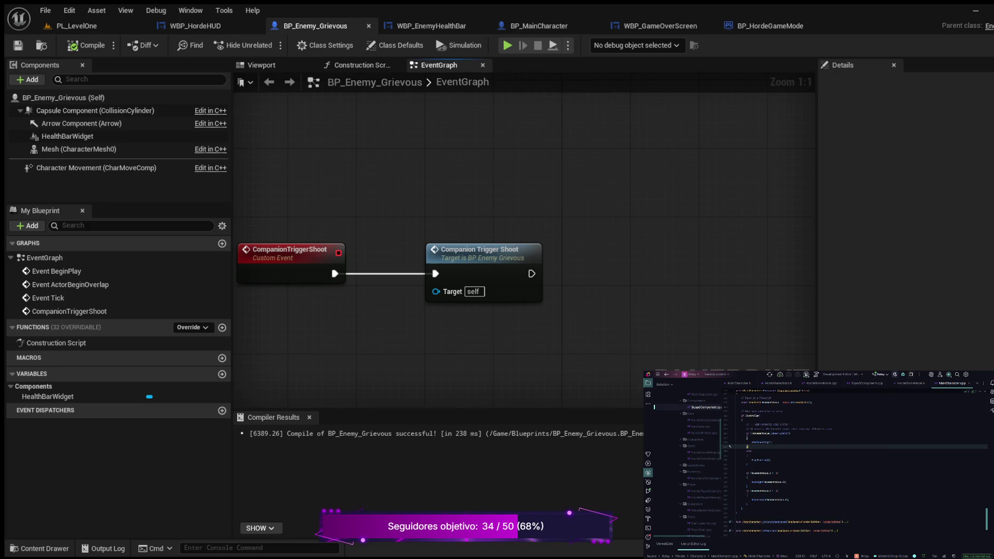
{"action": "key", "text": "ctrl+f"}
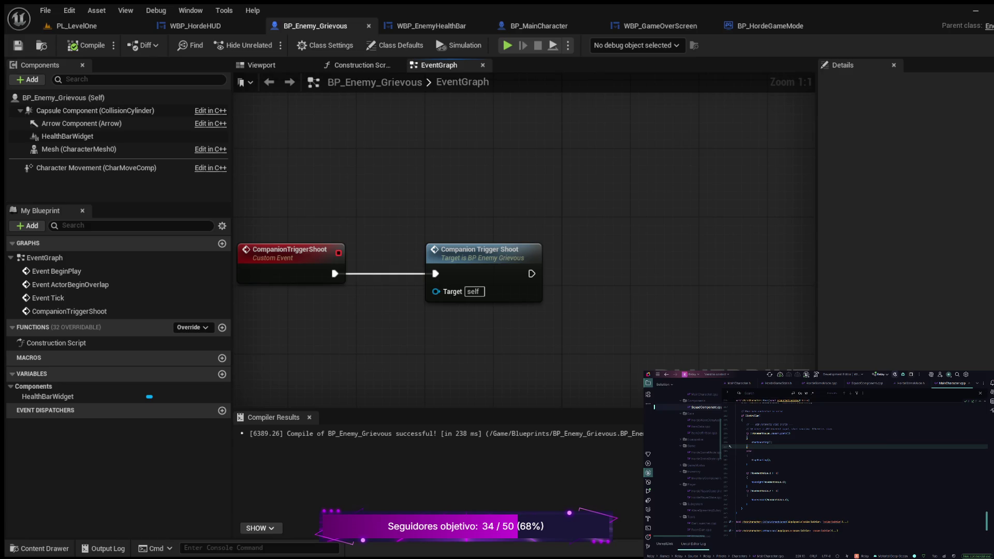
{"action": "type", "text": "Trigger"}
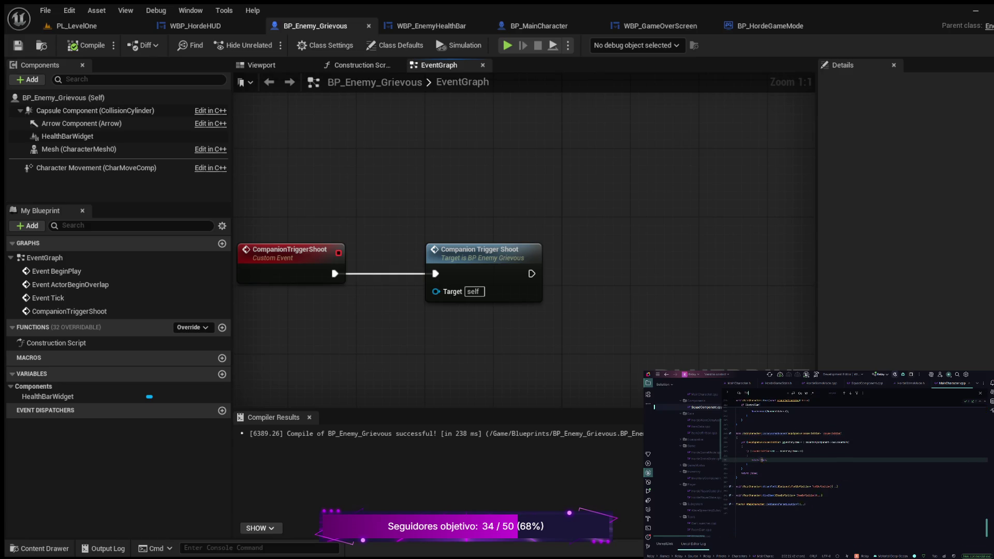
{"action": "type", "text": "ShootPro"}
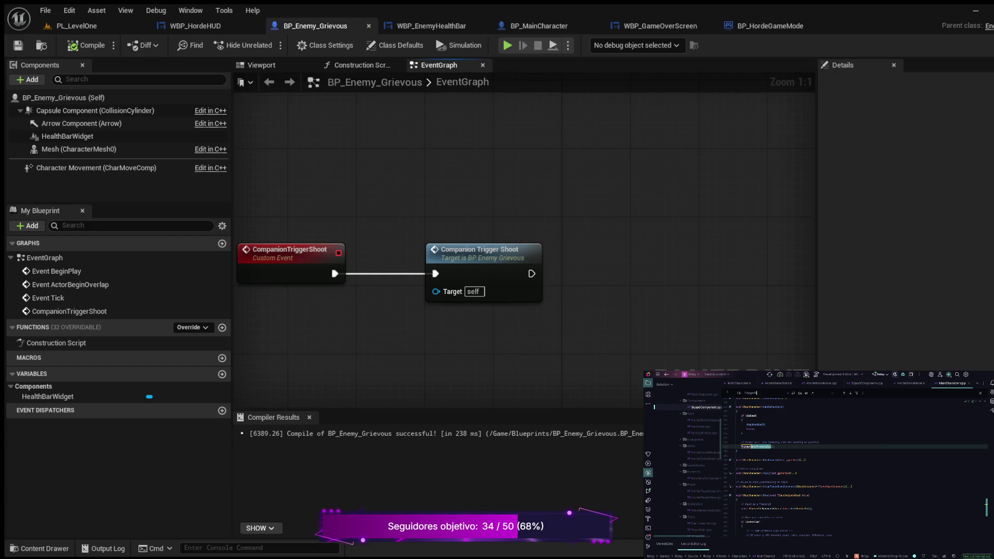
{"action": "type", "text": "ject"}
{"action": "type", "text": "ile"}
In TriggerShootProjectile, add an if statement that looks up the SquadComponent.
{"action": "left_click", "coordinate": [774, 446]}
{"action": "key", "text": "Return"}
{"action": "key", "text": "Return"}
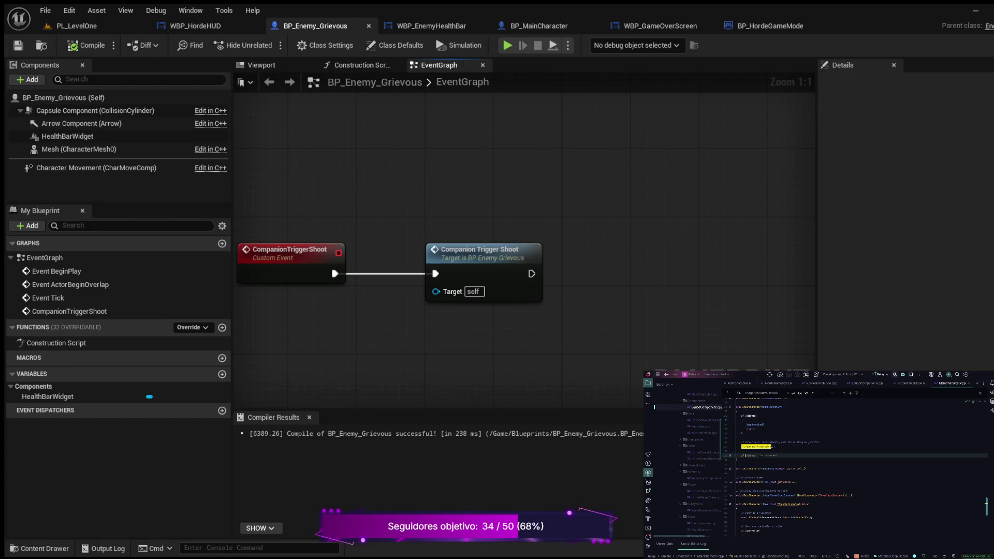
{"action": "type", "text": "("}
{"action": "type", "text": "b"}
{"action": "type", "text": "uadCom"}
{"action": "key", "text": "shift+Left"}
{"action": "key", "text": "shift+Left"}
{"action": "key", "text": "shift+Right"}
{"action": "key", "text": "shift+Right"}
{"action": "key", "text": "shift+Right"}
{"action": "key", "text": "shift+Right"}
{"action": "type", "text": "="}
{"action": "key", "text": "Tab"}
Add a braced block calling CommandSquadShoot on the SquadComponent, then show PL_LevelOne in Unreal.
{"action": "key", "text": "Return"}
{"action": "type", "text": "{"}
{"action": "key", "text": "Return"}
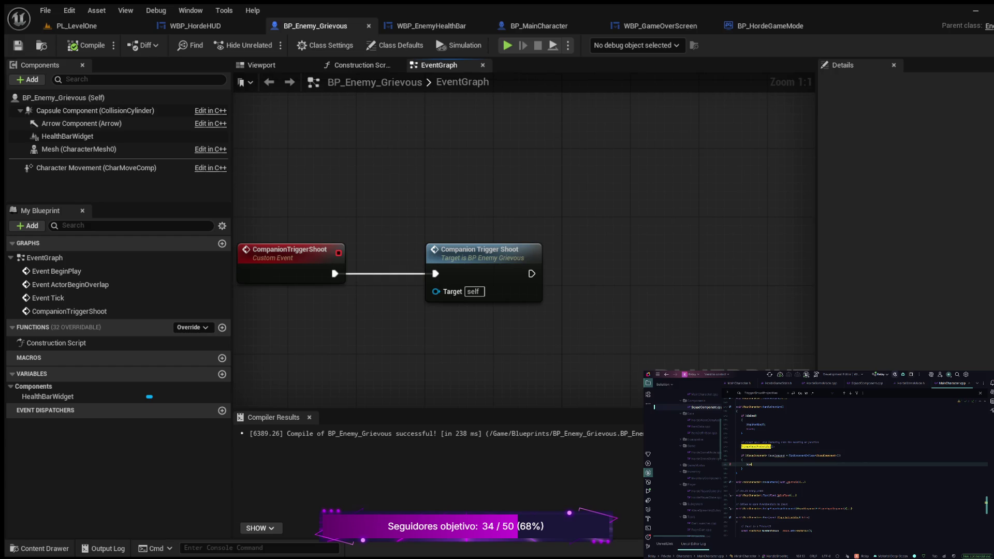
{"action": "key", "text": "Tab"}
{"action": "key", "text": "Tab"}
{"action": "left_click", "coordinate": [786, 455]}
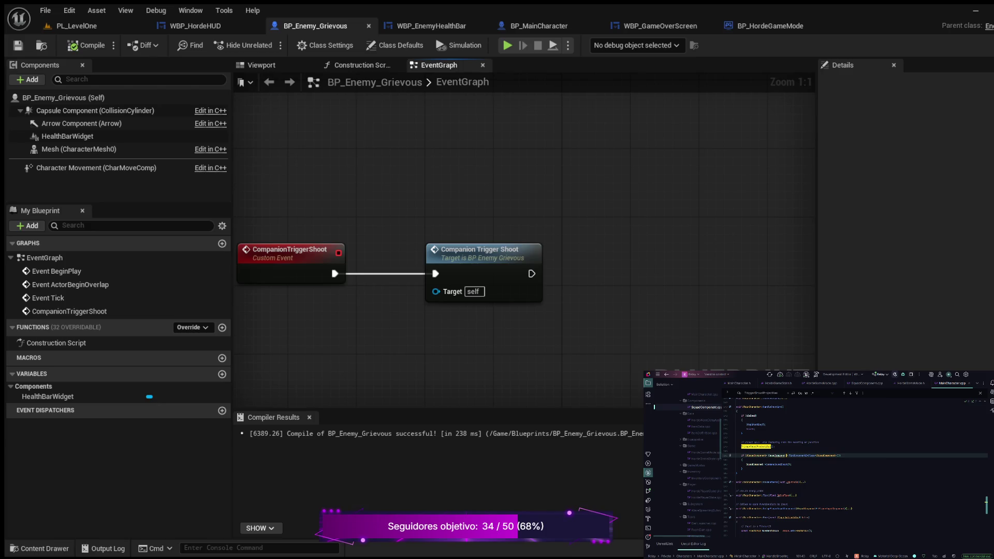
{"action": "left_click", "coordinate": [785, 456]}
{"action": "left_click", "coordinate": [779, 463]}
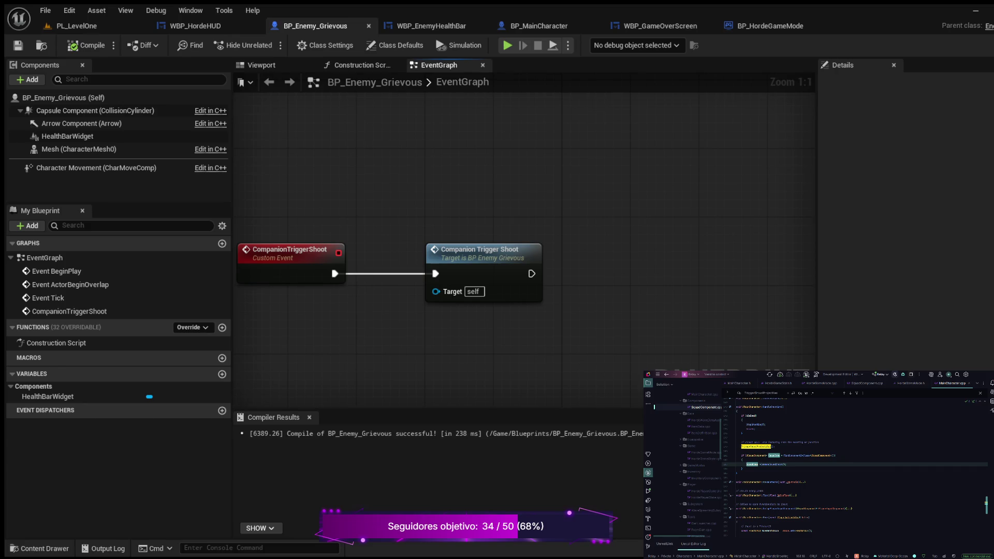
{"action": "left_click", "coordinate": [77, 25]}
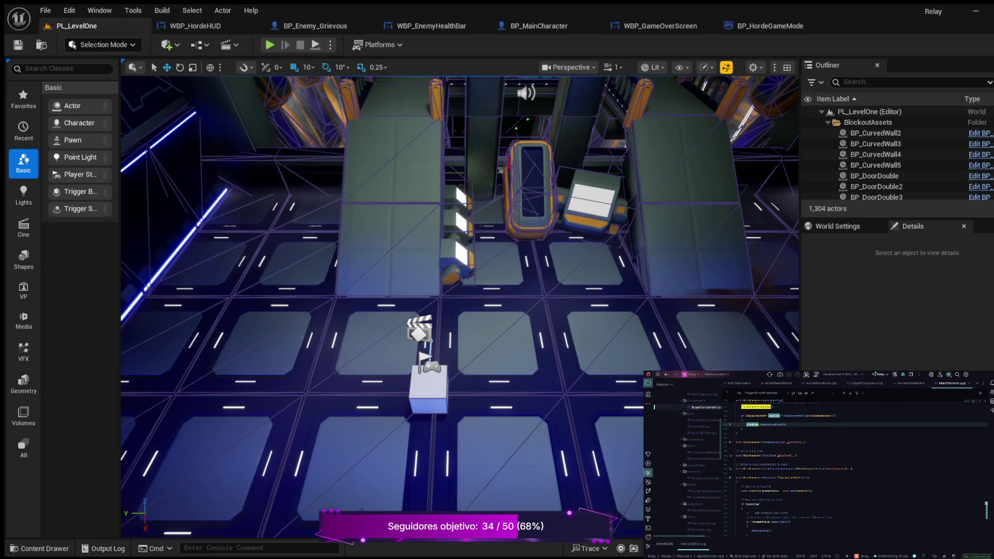
In SquadComponent.cpp, replace the call's old argument with the indexed 'Idx],' element.
{"action": "key", "text": "ctrl+Tab"}
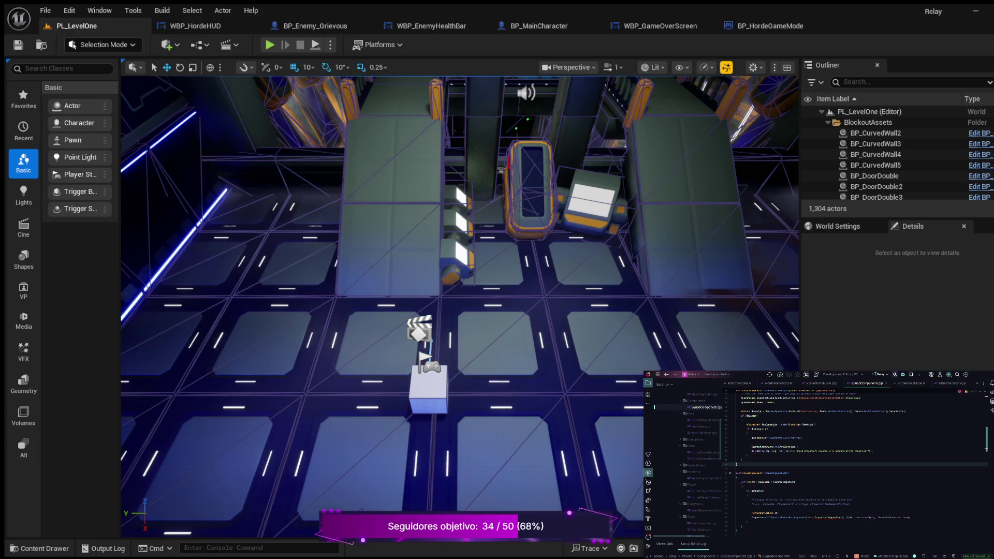
{"action": "left_click", "coordinate": [830, 517]}
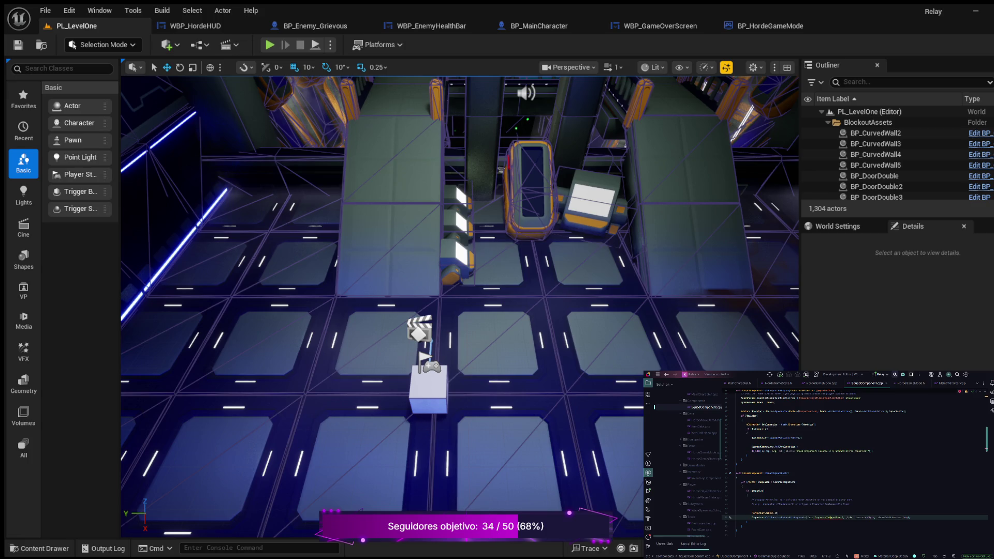
{"action": "left_click_drag", "start_coordinate": [843, 517], "coordinate": [812, 517]}
{"action": "key", "text": "BackSpace"}
{"action": "type", "text": "Idx"}
{"action": "type", "text": "]"}
{"action": "type", "text": ","}
{"action": "key", "text": "ctrl+v"}
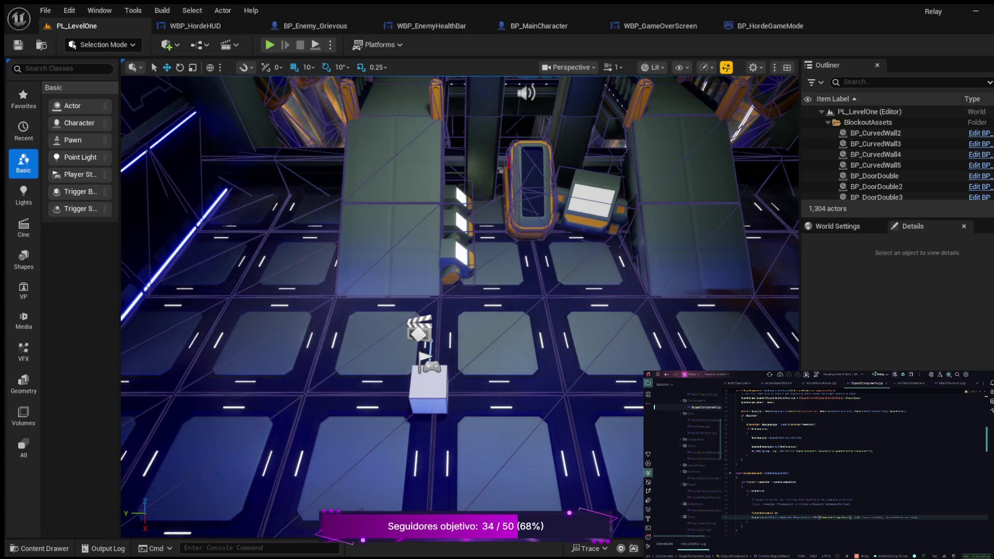
{"action": "scroll", "coordinate": [455, 183], "scroll_direction": "down", "scroll_amount": 1}
{"action": "scroll", "coordinate": [455, 183], "scroll_direction": "down", "scroll_amount": 1}
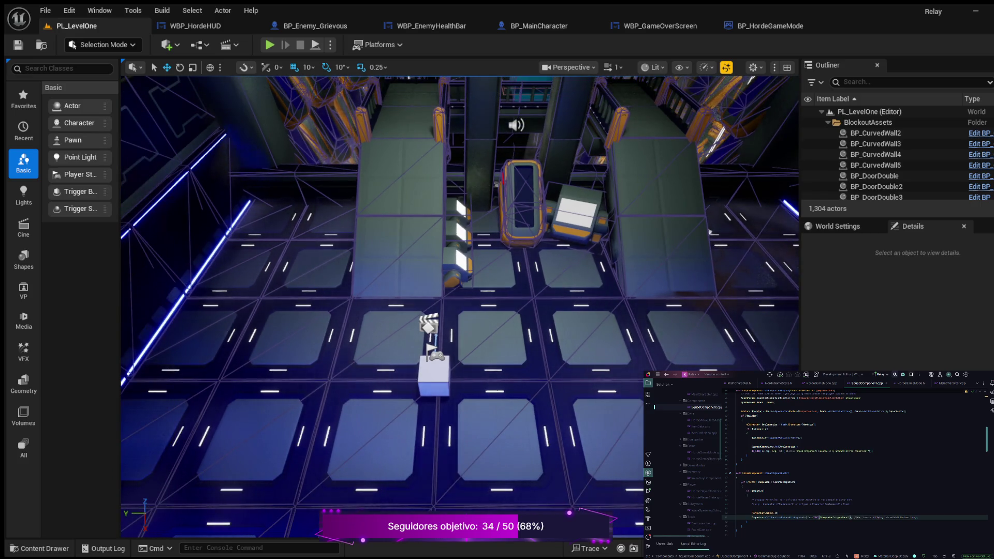
Play-test PL_LevelOne, walking the character with WASD until a follower joins, then stop.
{"action": "key", "text": "alt+p"}
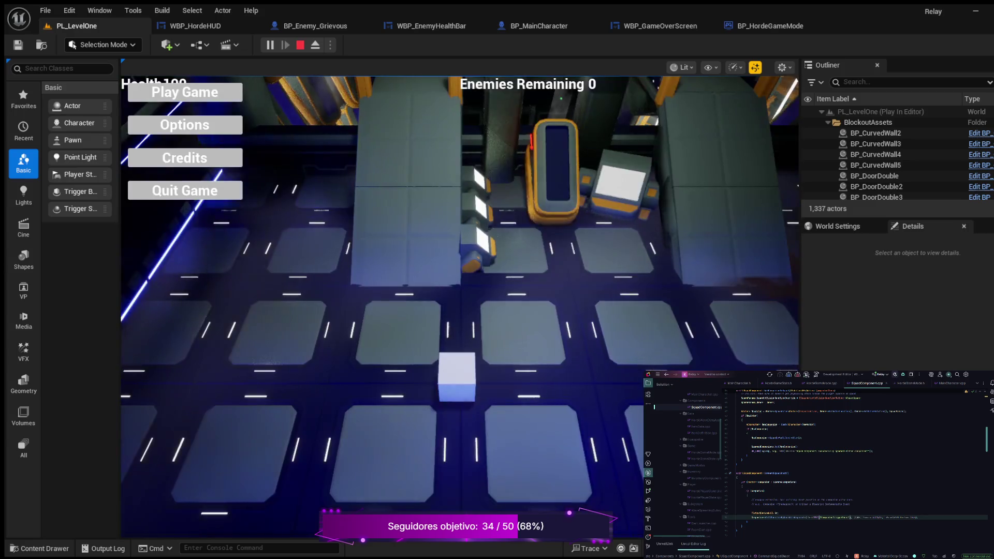
{"action": "left_click", "coordinate": [184, 92]}
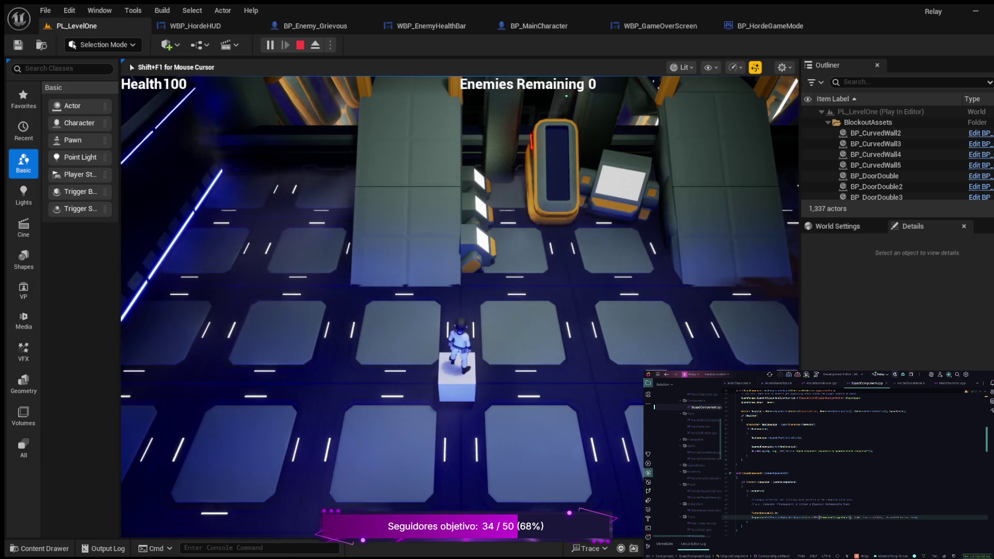
{"action": "key", "text": "d"}
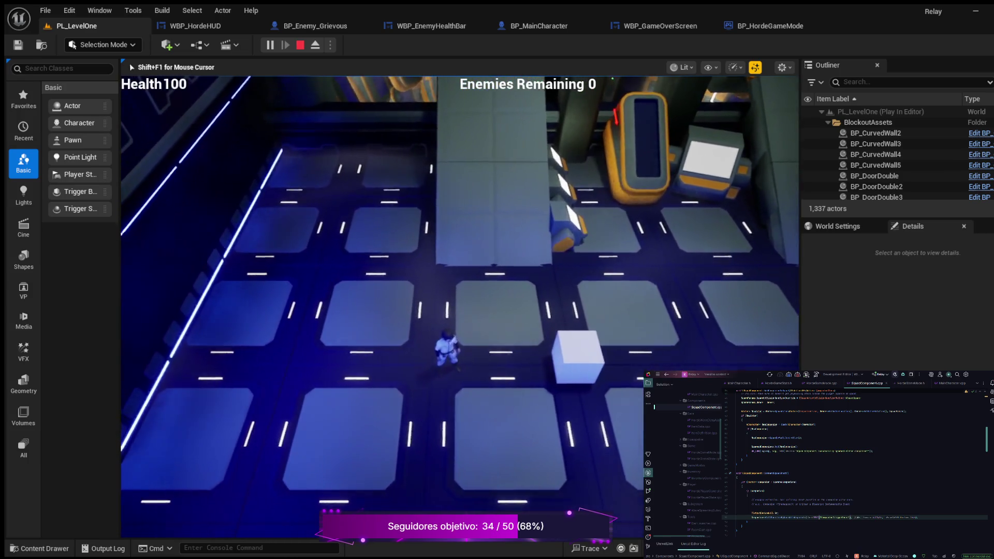
{"action": "key", "text": "w"}
{"action": "key", "text": "s"}
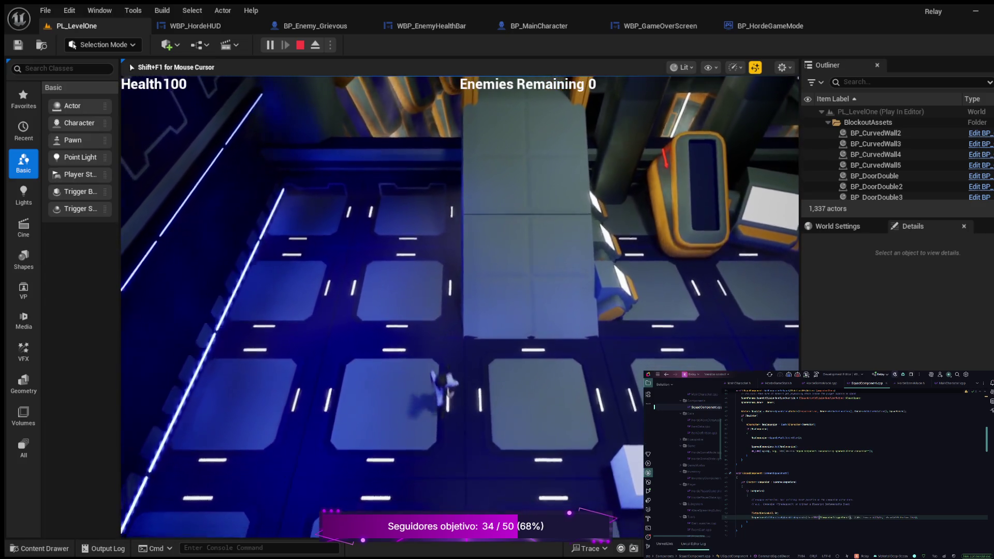
{"action": "key", "text": "w"}
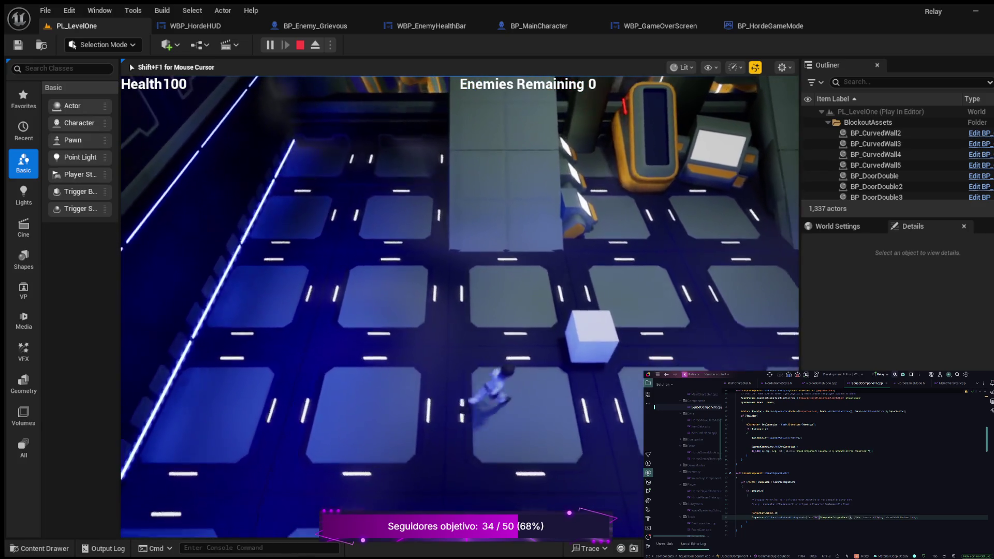
{"action": "key", "text": "d"}
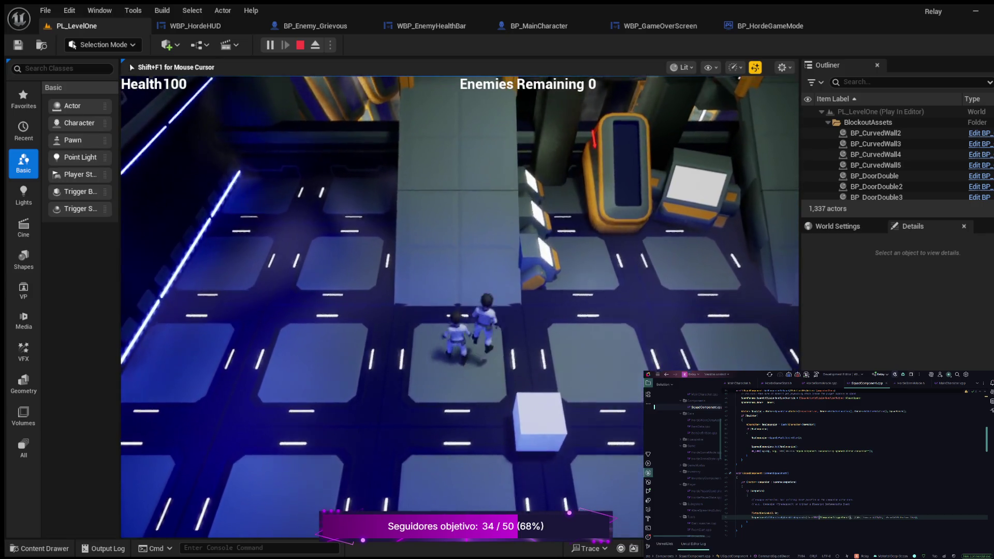
{"action": "key", "text": "a"}
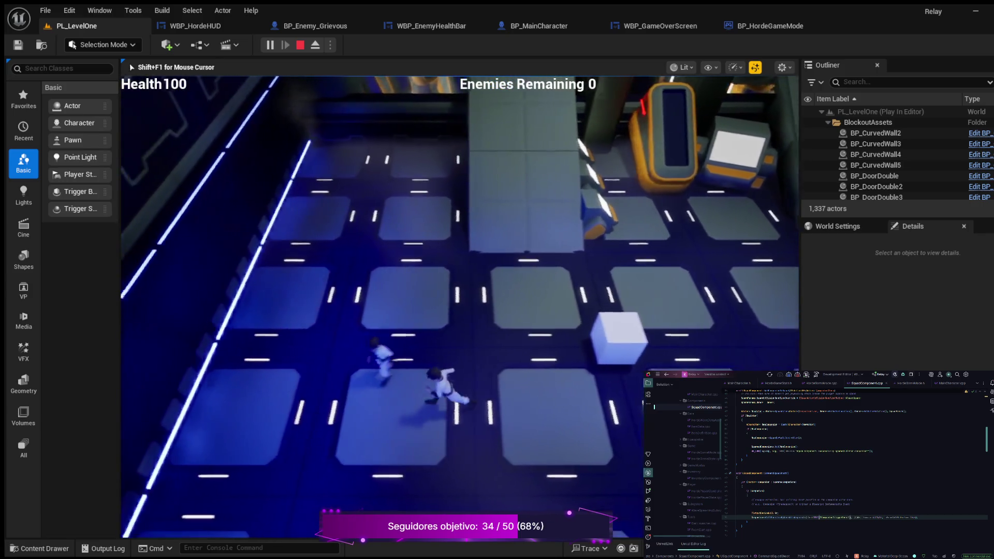
{"action": "key", "text": "s"}
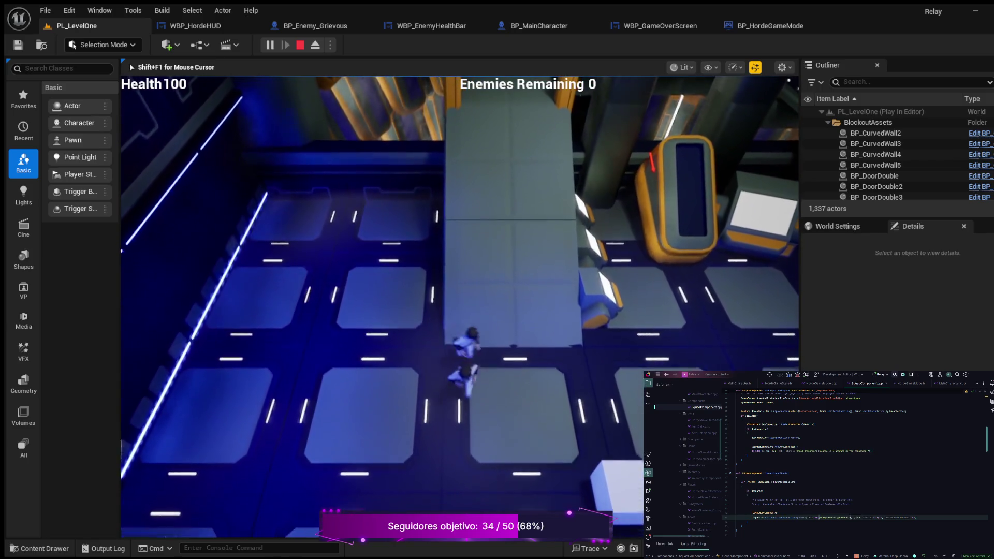
{"action": "key", "text": "a"}
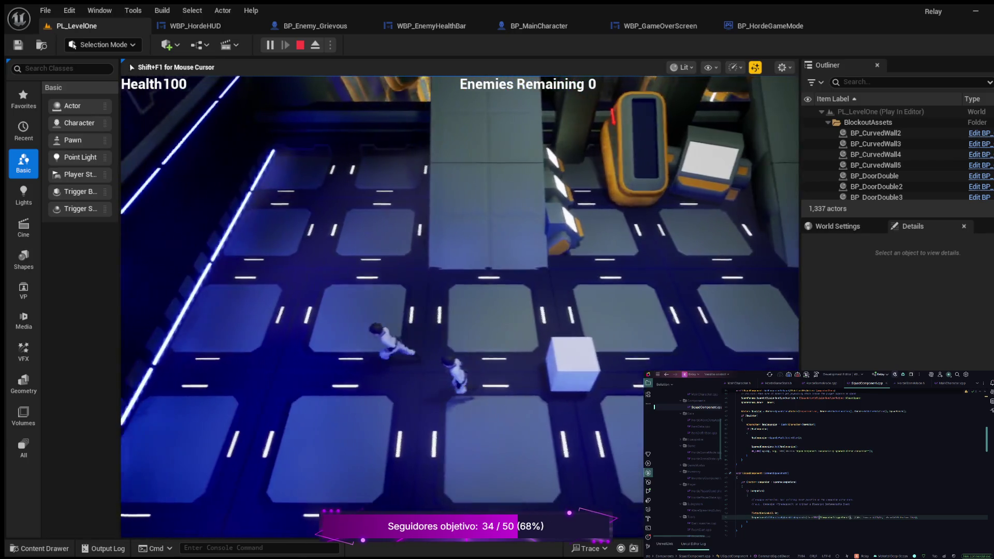
{"action": "key", "text": "Escape"}
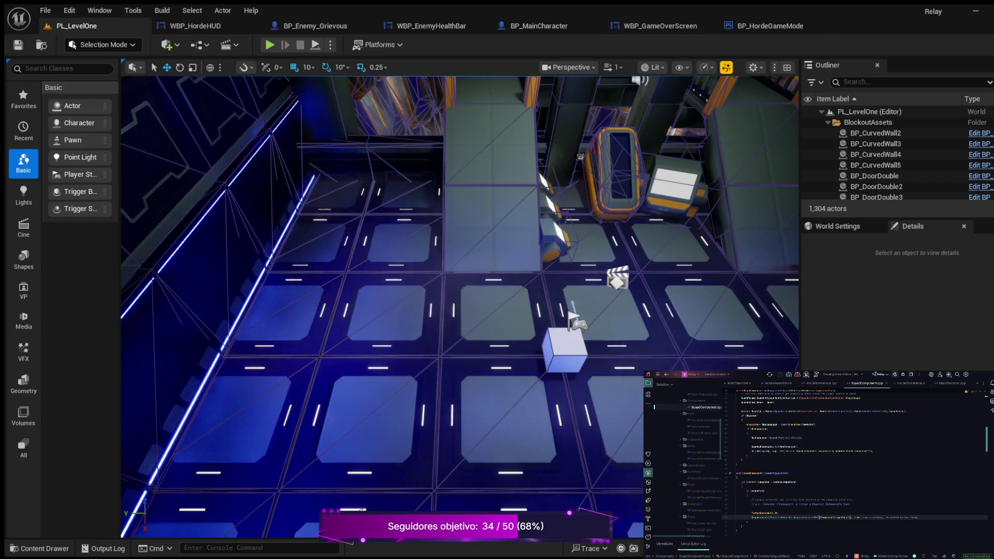
Switch to the BP_HordeGameMode blueprint's event graph.
{"action": "left_click", "coordinate": [770, 26]}
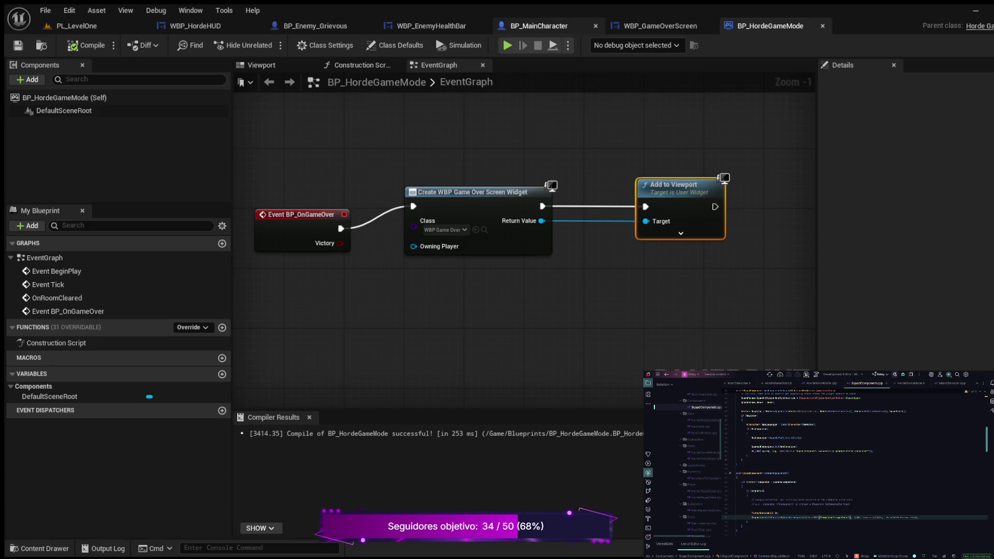
Open BP_MainCharacter and bring its StartFiring, BeginPlay and Set Timer nodes into view.
{"action": "left_click", "coordinate": [538, 26]}
{"action": "scroll", "coordinate": [549, 206], "scroll_direction": "up", "scroll_amount": 6}
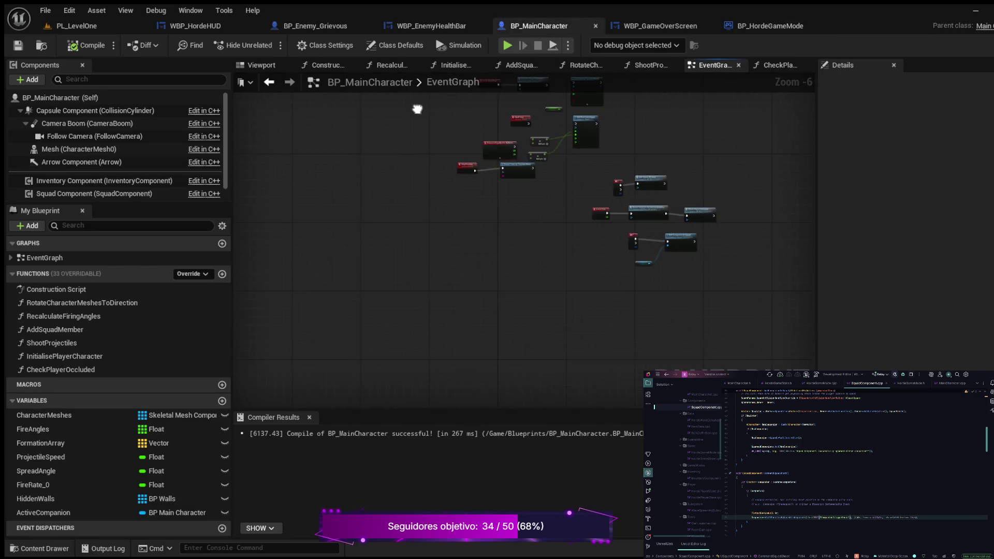
{"action": "left_click_drag", "start_coordinate": [479, 197], "coordinate": [200, 214]}
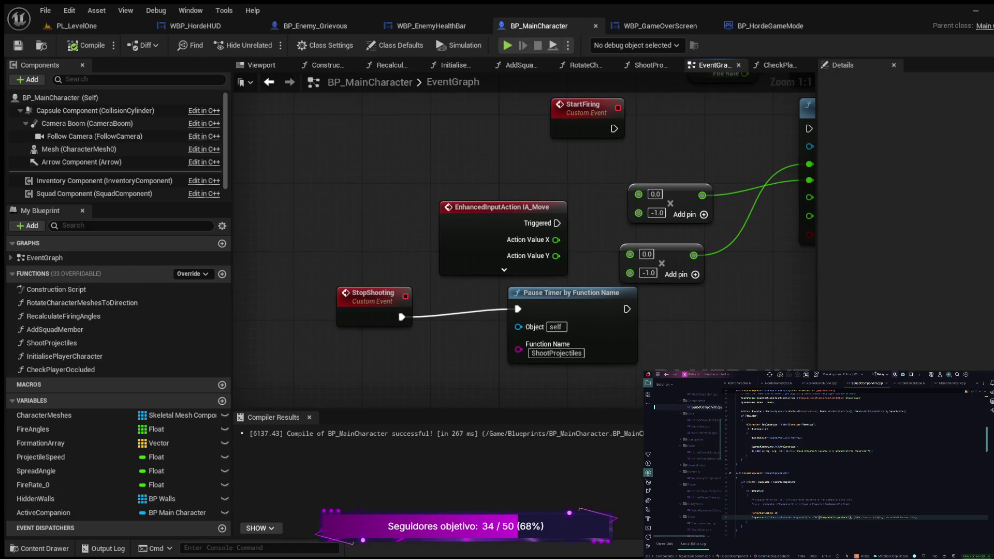
{"action": "mouse_move", "coordinate": [510, 98]}
{"action": "left_mouse_down"}
{"action": "mouse_move", "coordinate": [293, 198]}
{"action": "mouse_move", "coordinate": [406, 345]}
{"action": "mouse_move", "coordinate": [464, 132]}
{"action": "left_mouse_up"}
{"action": "scroll", "coordinate": [461, 218], "scroll_direction": "down", "scroll_amount": 6}
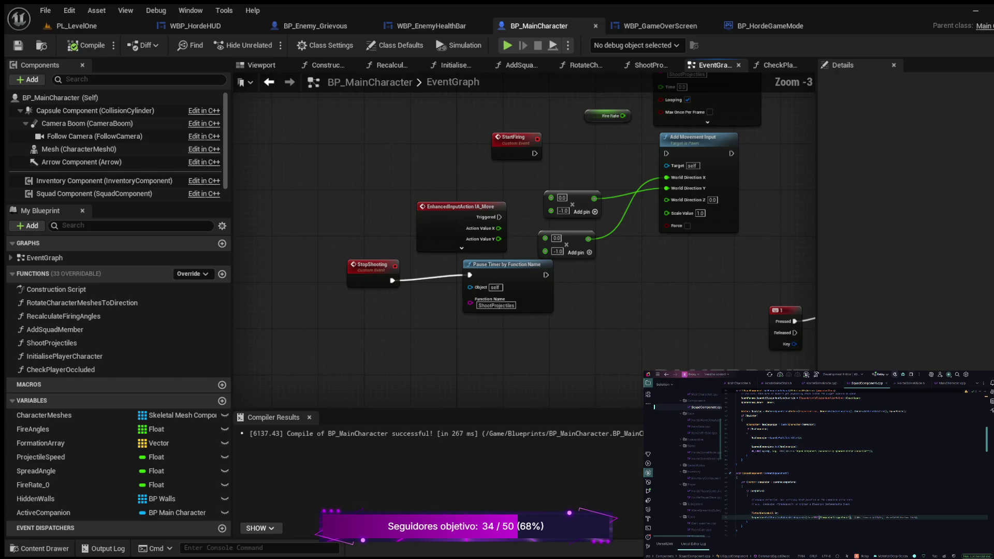
{"action": "scroll", "coordinate": [462, 218], "scroll_direction": "up", "scroll_amount": 5}
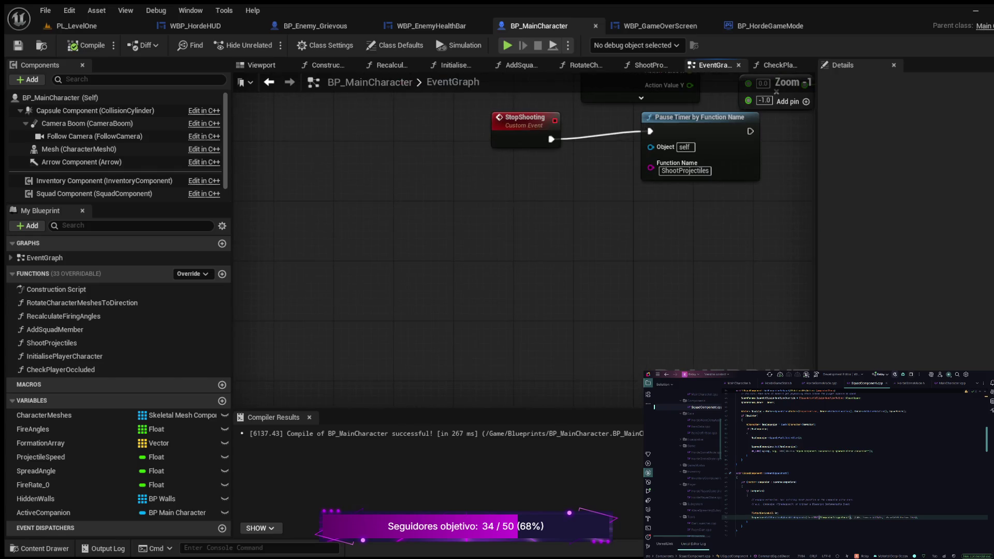
{"action": "mouse_move", "coordinate": [283, 178]}
{"action": "left_mouse_down"}
{"action": "mouse_move", "coordinate": [738, 206]}
{"action": "mouse_move", "coordinate": [560, 236]}
{"action": "left_mouse_up"}
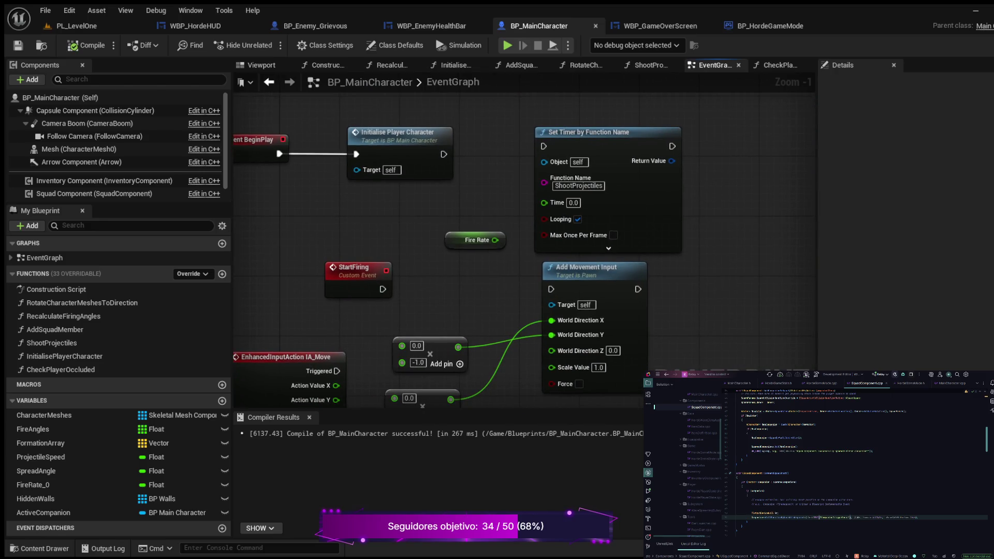
Inspect StopShooting, Event Tick and Add Companion to Squad nodes, then recenter on BeginPlay.
{"action": "mouse_move", "coordinate": [371, 200]}
{"action": "left_mouse_down"}
{"action": "mouse_move", "coordinate": [277, 193]}
{"action": "mouse_move", "coordinate": [399, 144]}
{"action": "left_mouse_up"}
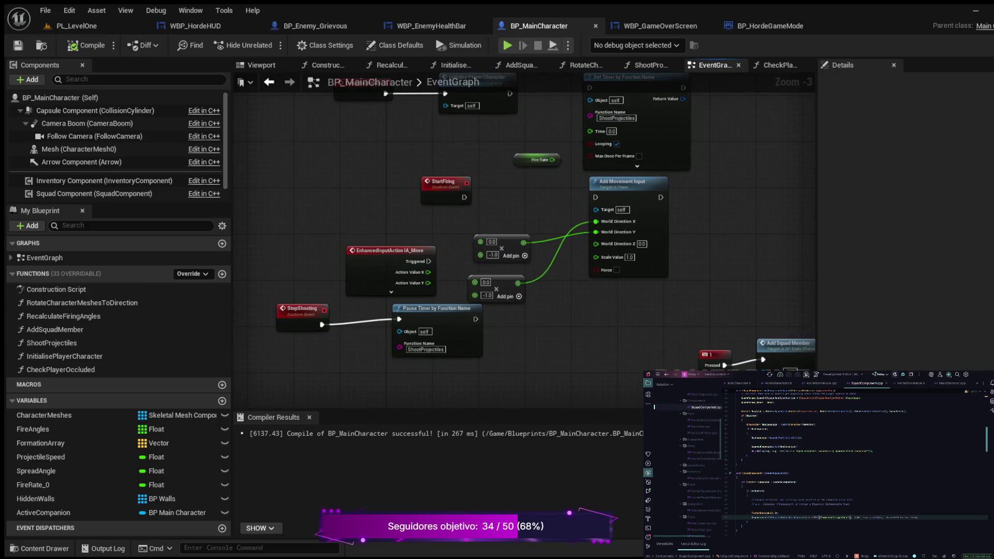
{"action": "scroll", "coordinate": [398, 144], "scroll_direction": "down", "scroll_amount": 2}
{"action": "scroll", "coordinate": [310, 152], "scroll_direction": "up", "scroll_amount": 3}
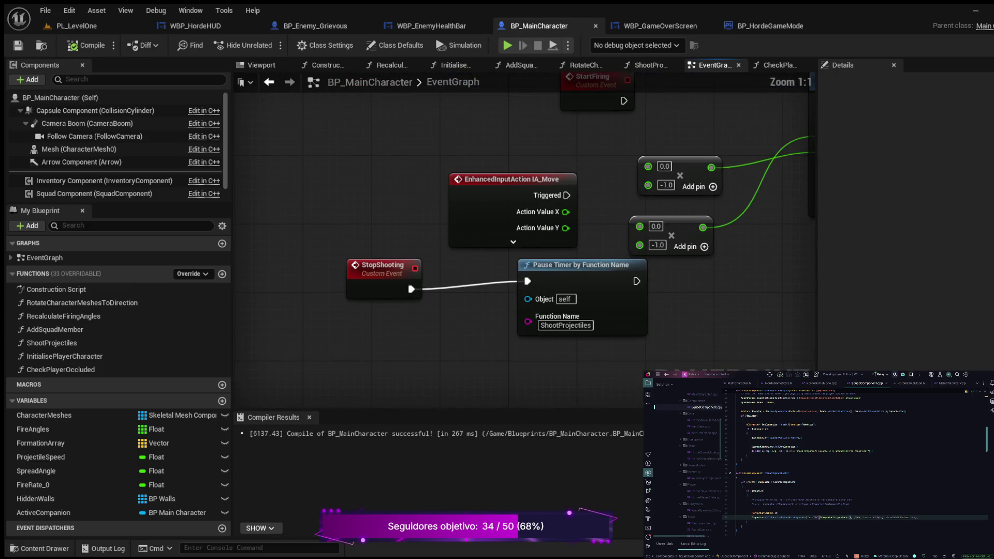
{"action": "scroll", "coordinate": [497, 251], "scroll_direction": "down", "scroll_amount": 5}
{"action": "mouse_move", "coordinate": [482, 243]}
{"action": "left_mouse_down"}
{"action": "mouse_move", "coordinate": [519, 261]}
{"action": "mouse_move", "coordinate": [502, 277]}
{"action": "left_mouse_up"}
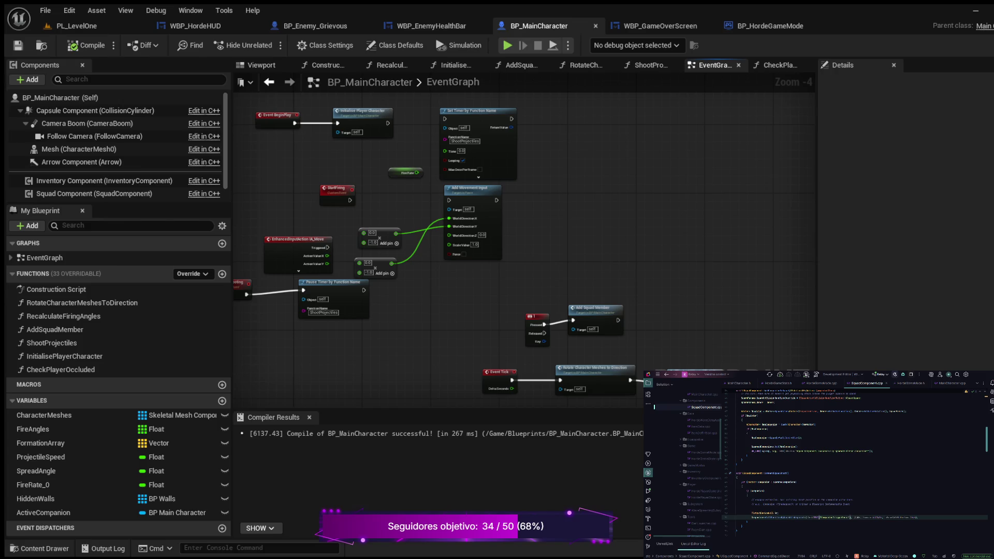
{"action": "scroll", "coordinate": [394, 129], "scroll_direction": "down", "scroll_amount": 1}
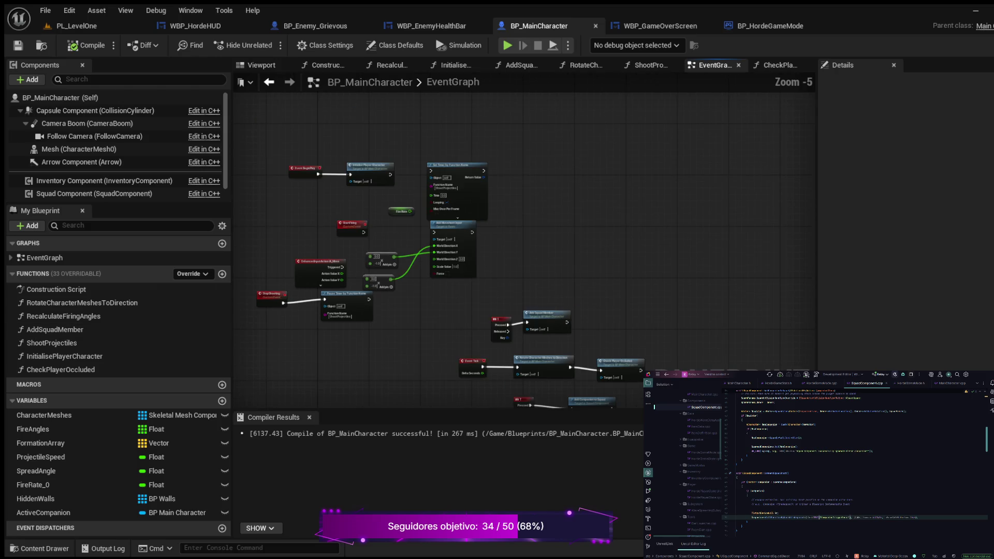
{"action": "left_click_drag", "start_coordinate": [390, 292], "coordinate": [546, 254]}
{"action": "scroll", "coordinate": [451, 220], "scroll_direction": "up", "scroll_amount": 4}
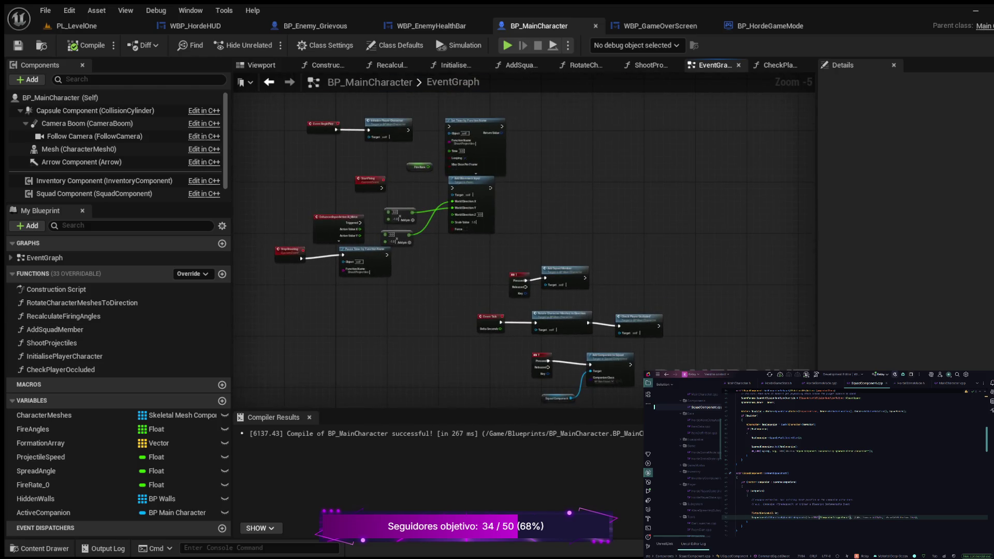
{"action": "left_click_drag", "start_coordinate": [430, 226], "coordinate": [287, 114]}
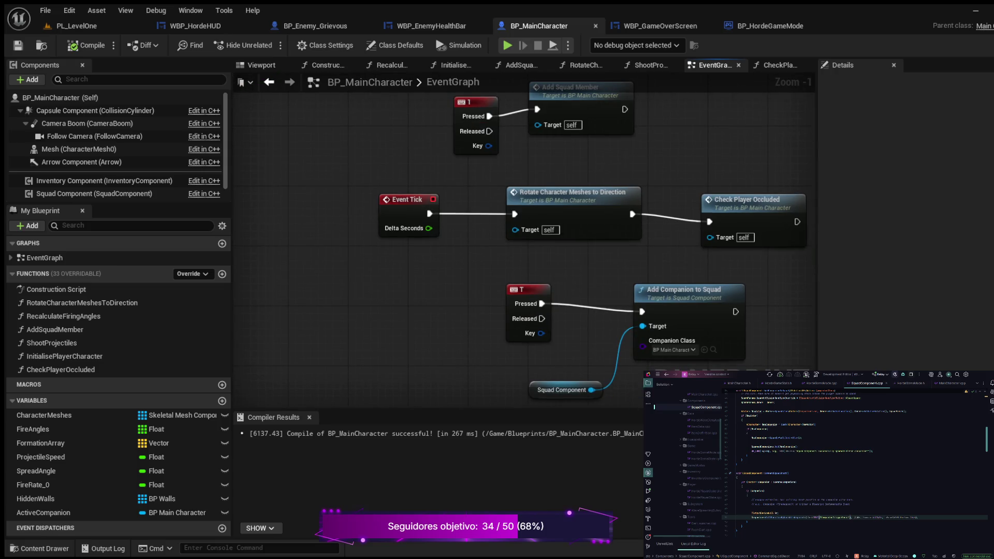
{"action": "left_click_drag", "start_coordinate": [306, 179], "coordinate": [477, 304]}
{"action": "left_click_drag", "start_coordinate": [310, 207], "coordinate": [451, 317]}
{"action": "mouse_move", "coordinate": [426, 190]}
{"action": "left_mouse_down"}
{"action": "mouse_move", "coordinate": [471, 148]}
{"action": "mouse_move", "coordinate": [470, 133]}
{"action": "mouse_move", "coordinate": [399, 207]}
{"action": "mouse_move", "coordinate": [329, 321]}
{"action": "mouse_move", "coordinate": [374, 355]}
{"action": "left_mouse_up"}
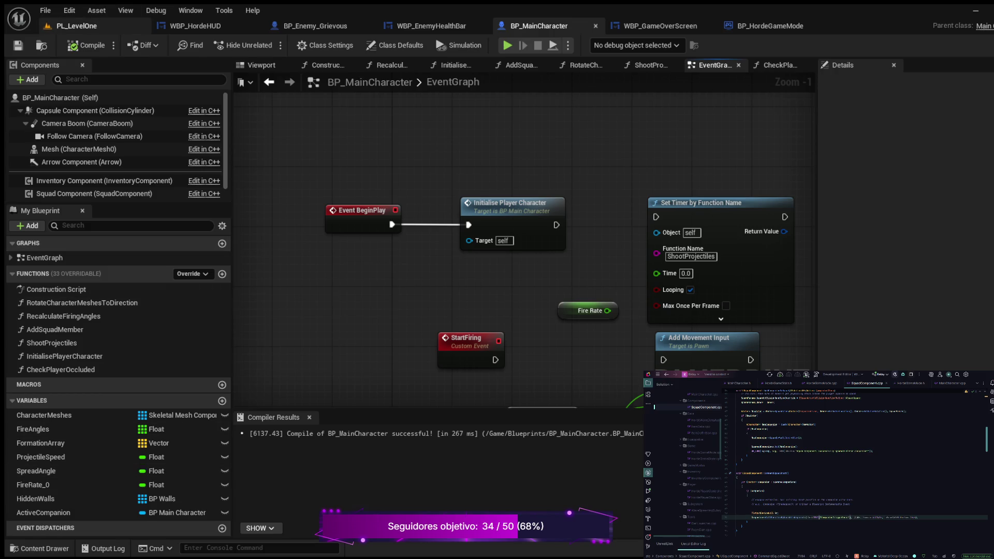
Go back to the PL_LevelOne level viewport.
{"action": "left_click", "coordinate": [78, 26]}
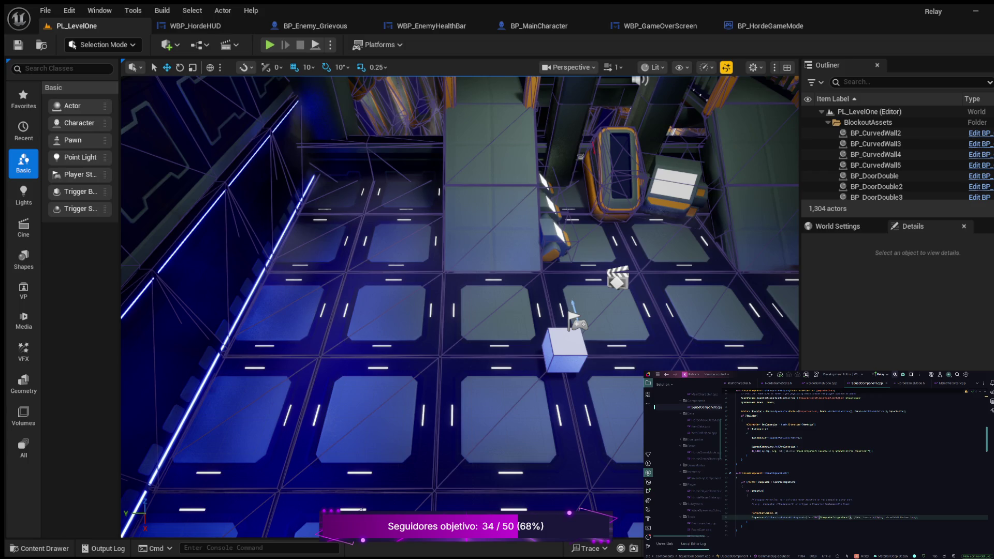
{"action": "left_click", "coordinate": [269, 44]}
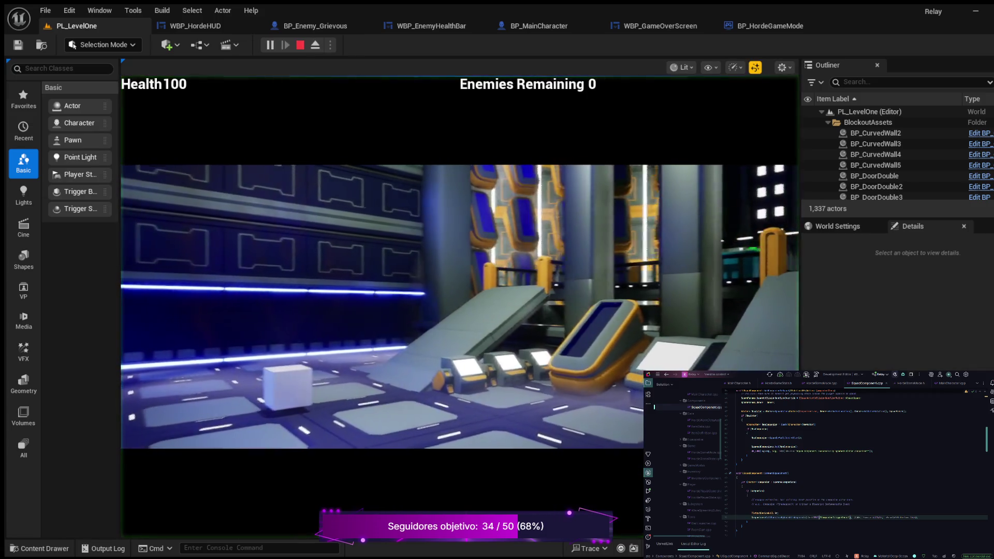
{"action": "key", "text": "w"}
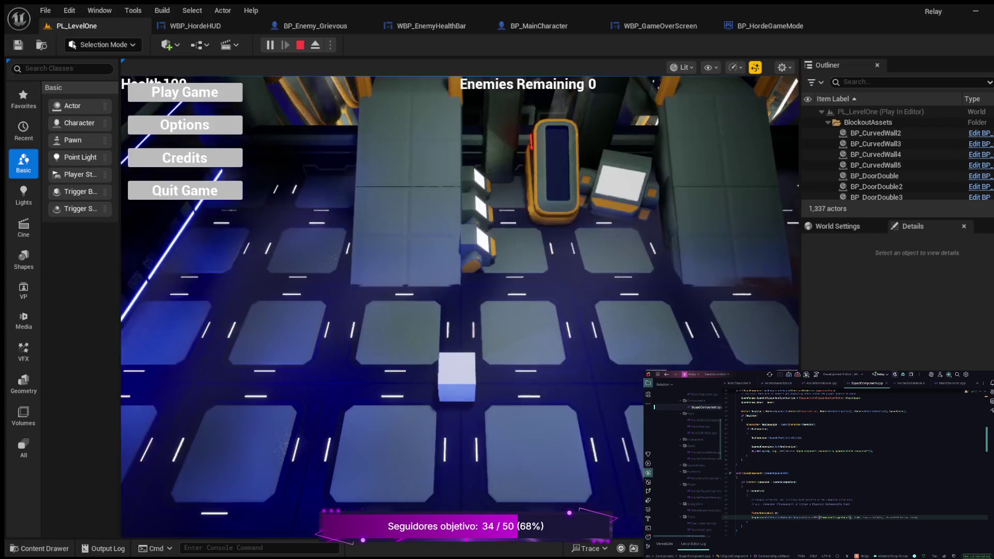
{"action": "left_click", "coordinate": [185, 92]}
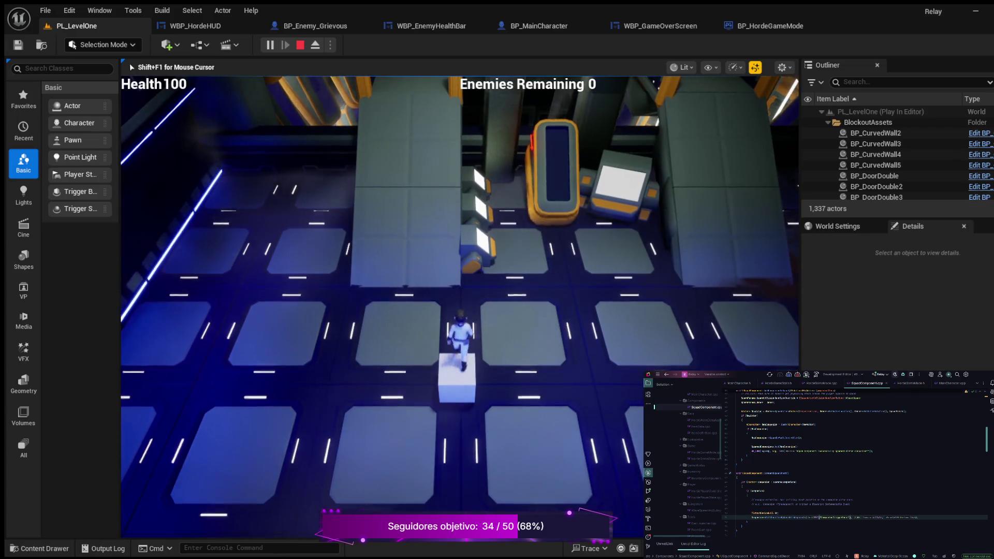
{"action": "key", "text": "Escape"}
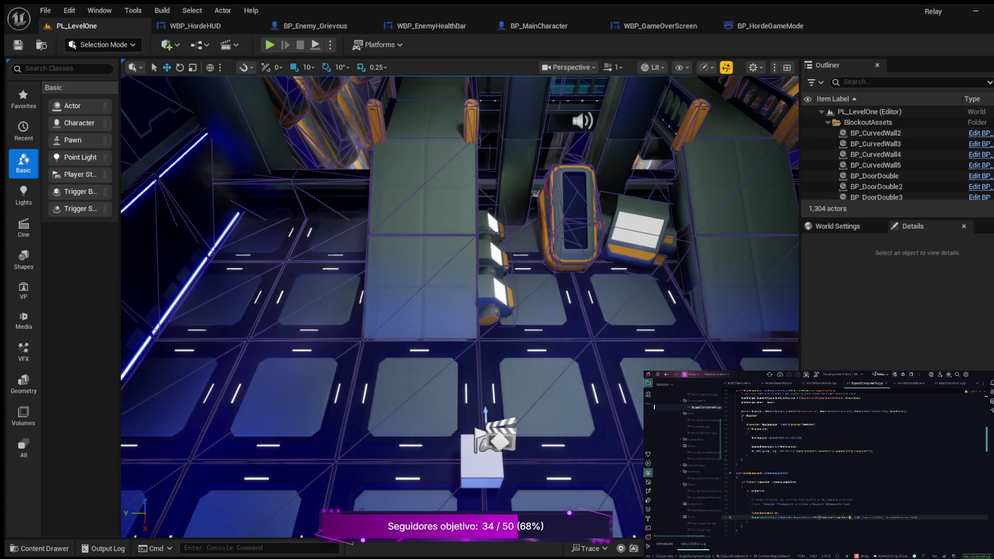
{"action": "scroll", "coordinate": [854, 465], "scroll_direction": "up", "scroll_amount": 2}
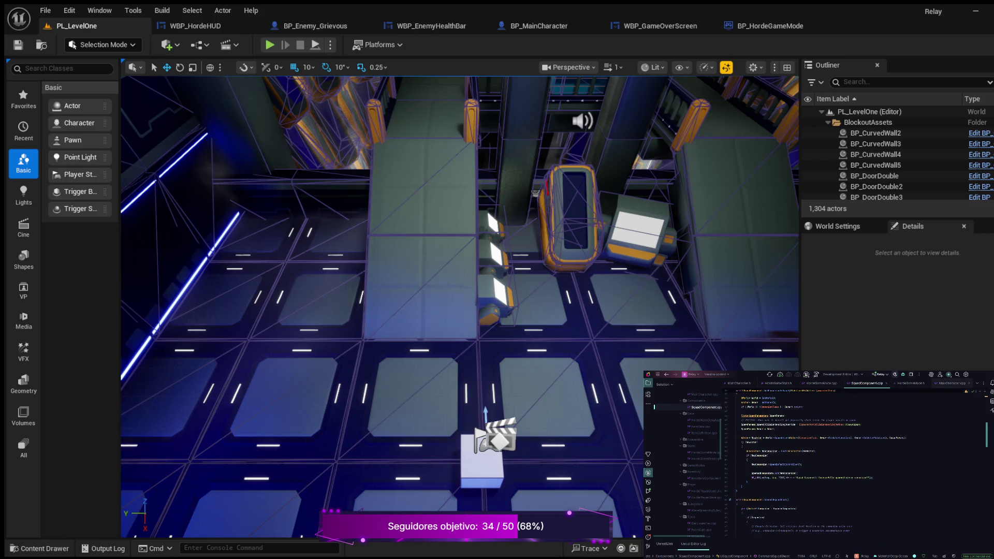
{"action": "left_click", "coordinate": [949, 383]}
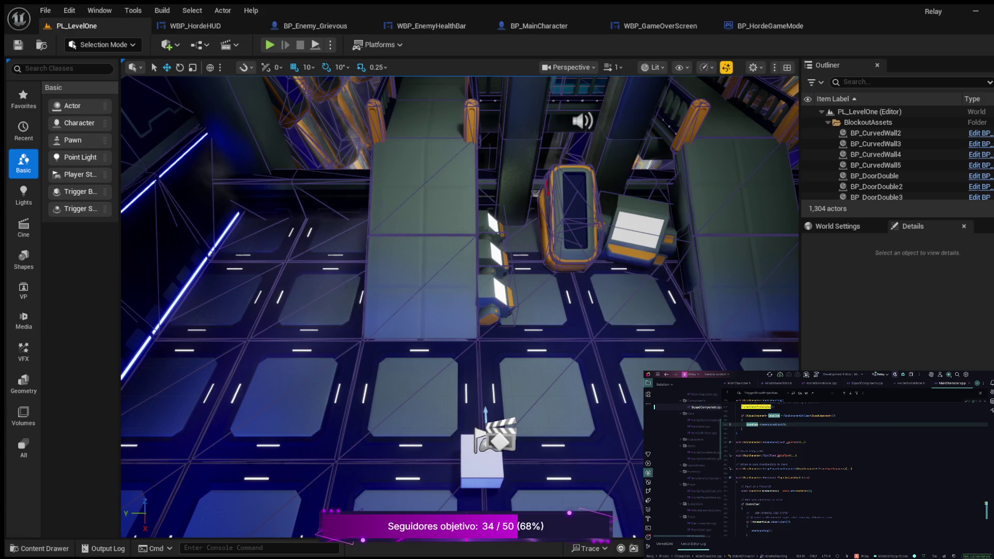
{"action": "key", "text": "ctrl+alt+Home"}
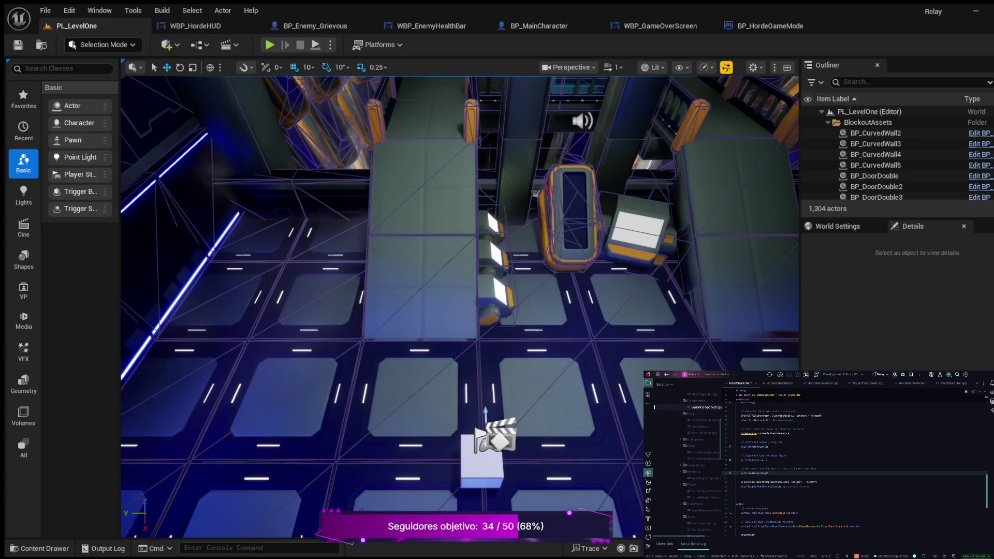
{"action": "scroll", "coordinate": [854, 466], "scroll_direction": "down", "scroll_amount": 9}
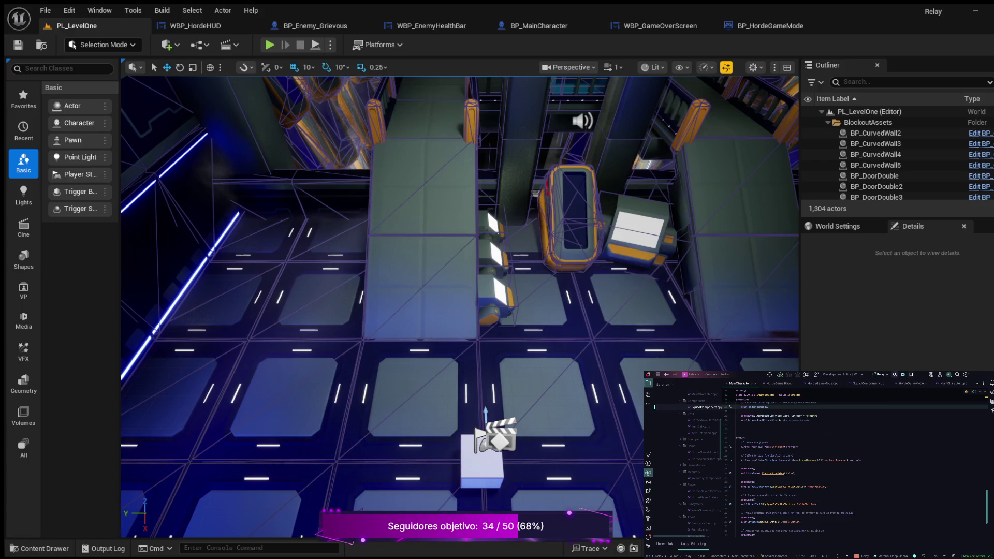
{"action": "scroll", "coordinate": [854, 466], "scroll_direction": "up", "scroll_amount": 5}
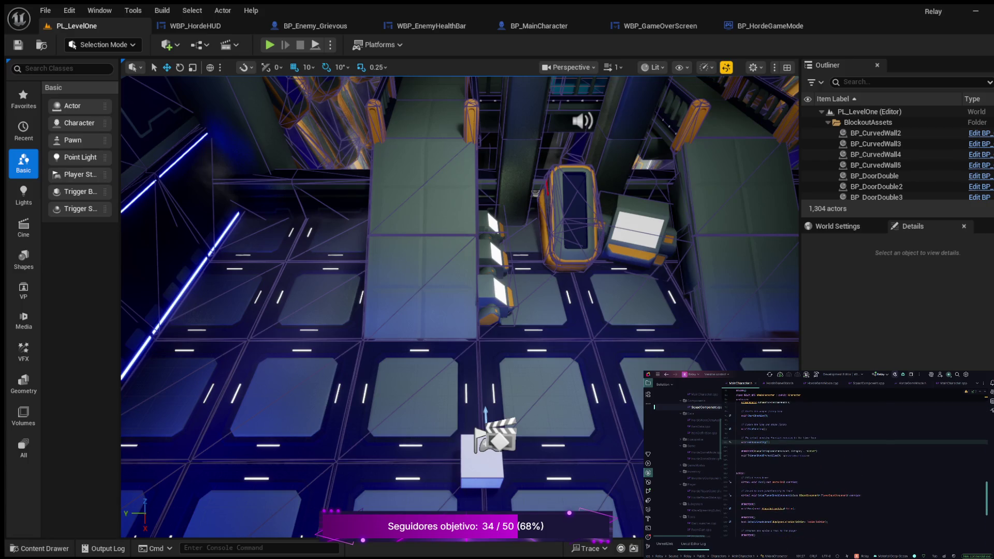
{"action": "scroll", "coordinate": [854, 466], "scroll_direction": "up", "scroll_amount": 1}
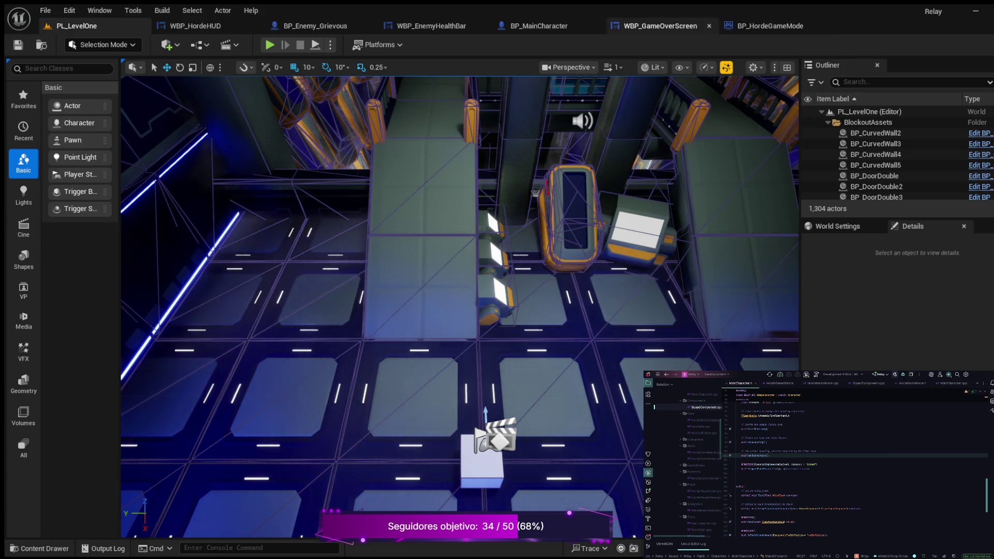
Switch to the BP_MainCharacter blueprint's EventGraph.
{"action": "left_click", "coordinate": [538, 26]}
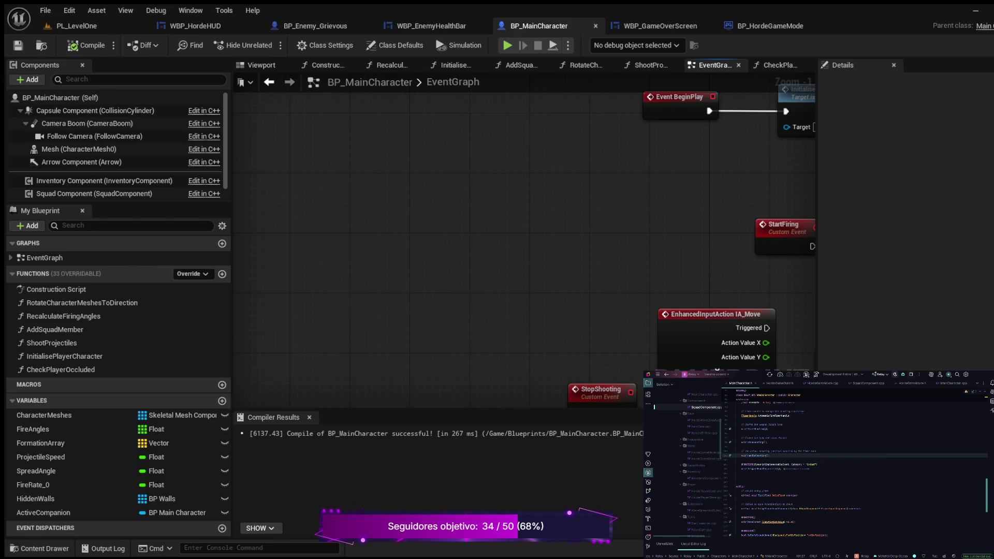
Paste a TriggerShootProjectiles event, wire it to Shoot Projectiles, compile, and return to PL_LevelOne.
{"action": "key", "text": "ctrl+v"}
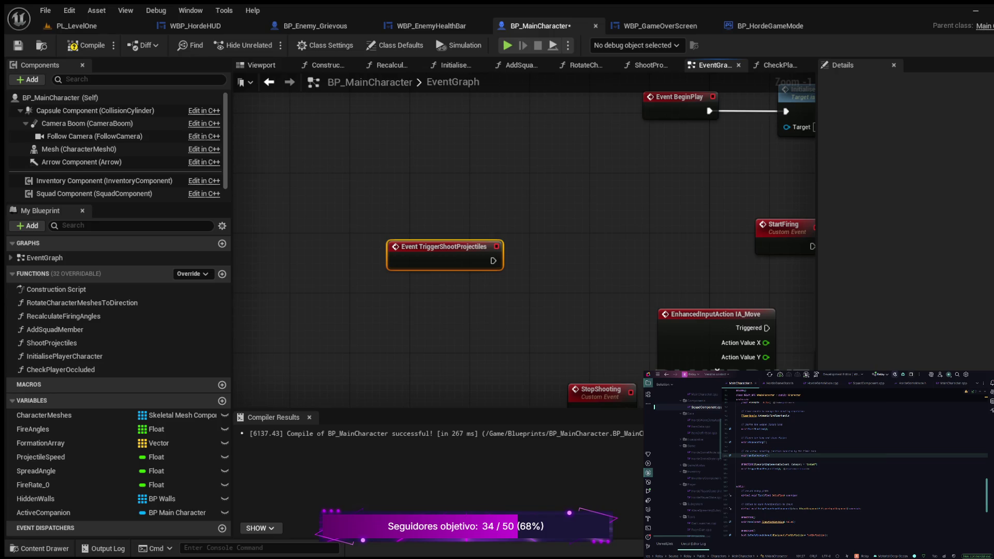
{"action": "scroll", "coordinate": [541, 216], "scroll_direction": "down", "scroll_amount": 1}
{"action": "mouse_move", "coordinate": [542, 215]}
{"action": "left_mouse_down"}
{"action": "mouse_move", "coordinate": [379, 273]}
{"action": "mouse_move", "coordinate": [382, 301]}
{"action": "mouse_move", "coordinate": [435, 264]}
{"action": "left_mouse_up"}
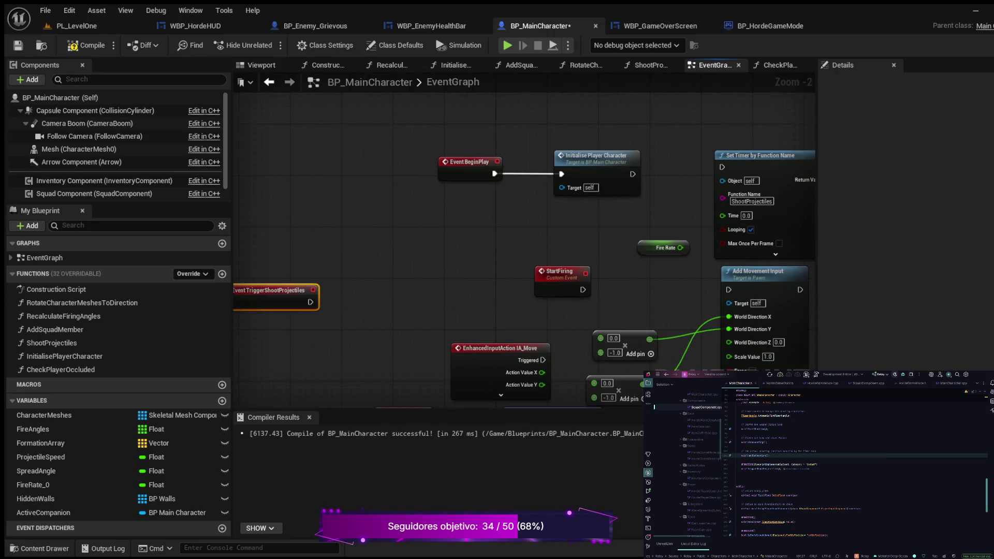
{"action": "mouse_move", "coordinate": [309, 301]}
{"action": "left_mouse_down"}
{"action": "mouse_move", "coordinate": [364, 288]}
{"action": "mouse_move", "coordinate": [376, 269]}
{"action": "left_mouse_up"}
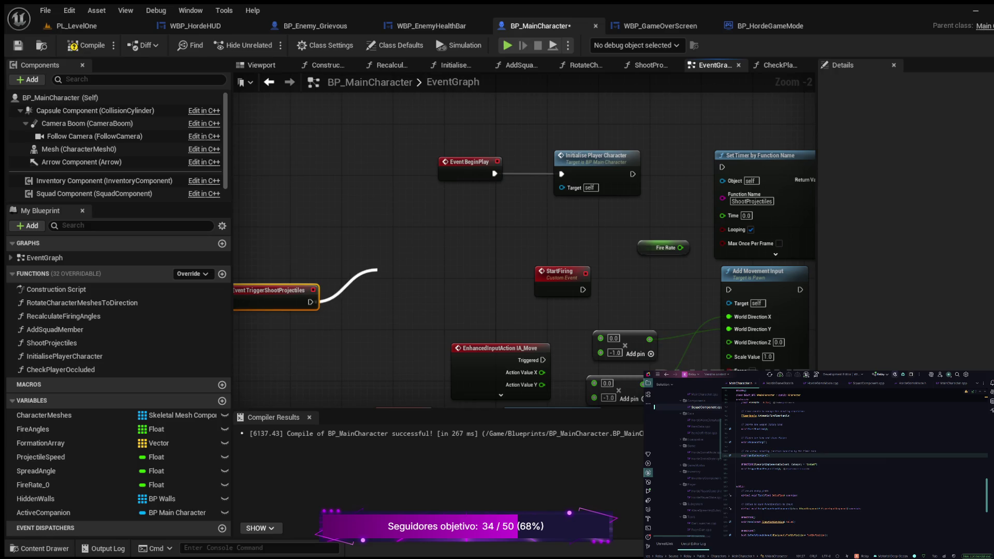
{"action": "left_click_drag", "start_coordinate": [377, 269], "coordinate": [377, 270]}
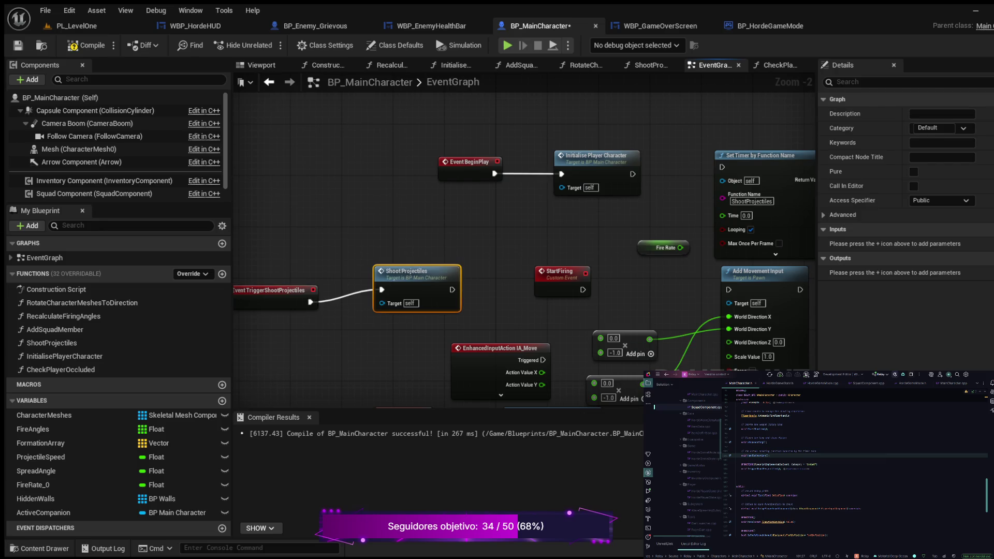
{"action": "left_click", "coordinate": [85, 45]}
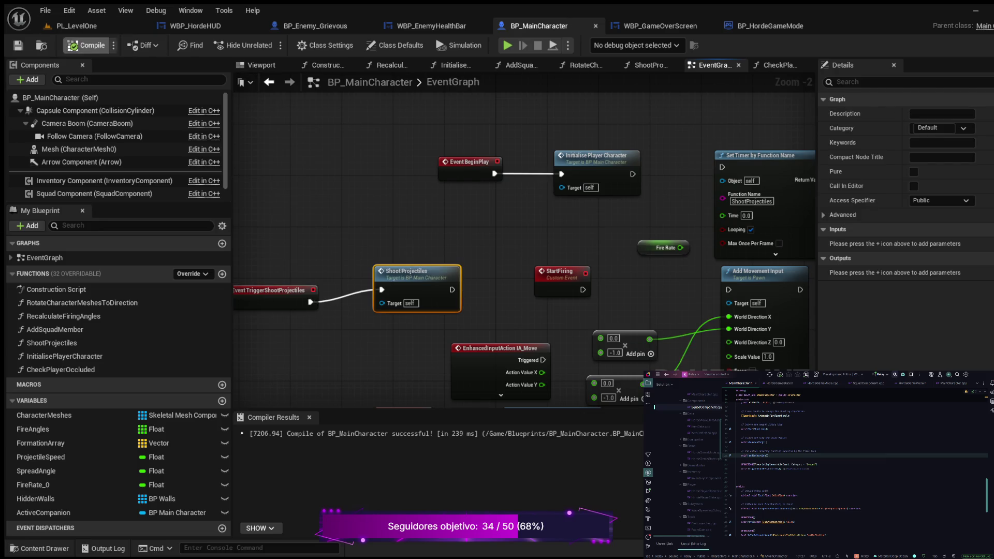
{"action": "left_click", "coordinate": [77, 25]}
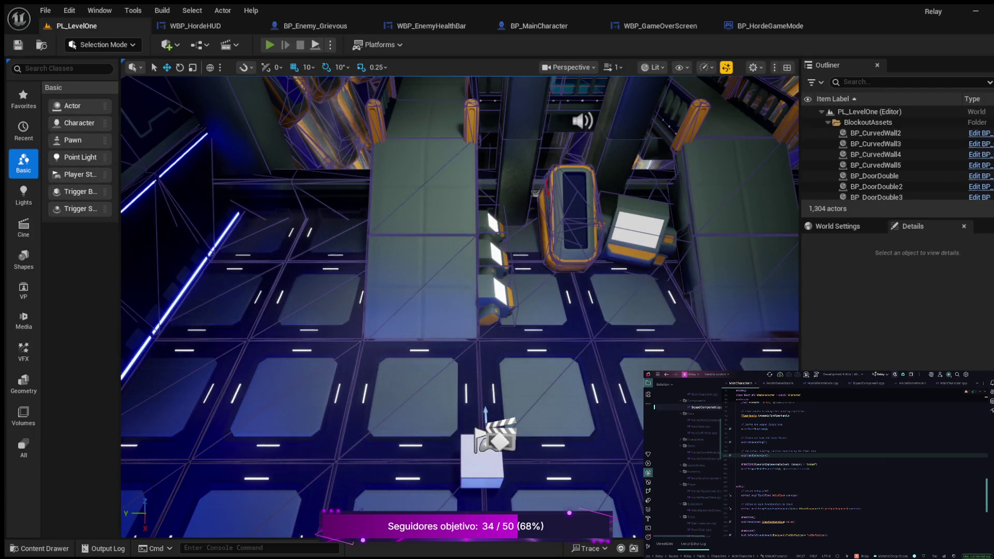
Play-test PL_LevelOne from the main menu, running forward, left and back while the squad shoots, then stop.
{"action": "key", "text": "alt+p"}
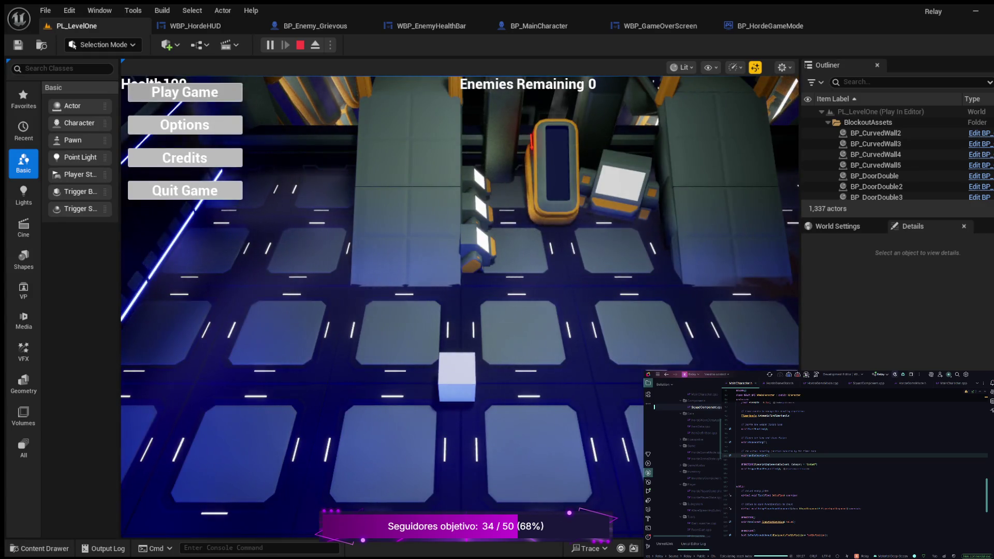
{"action": "left_click", "coordinate": [185, 93]}
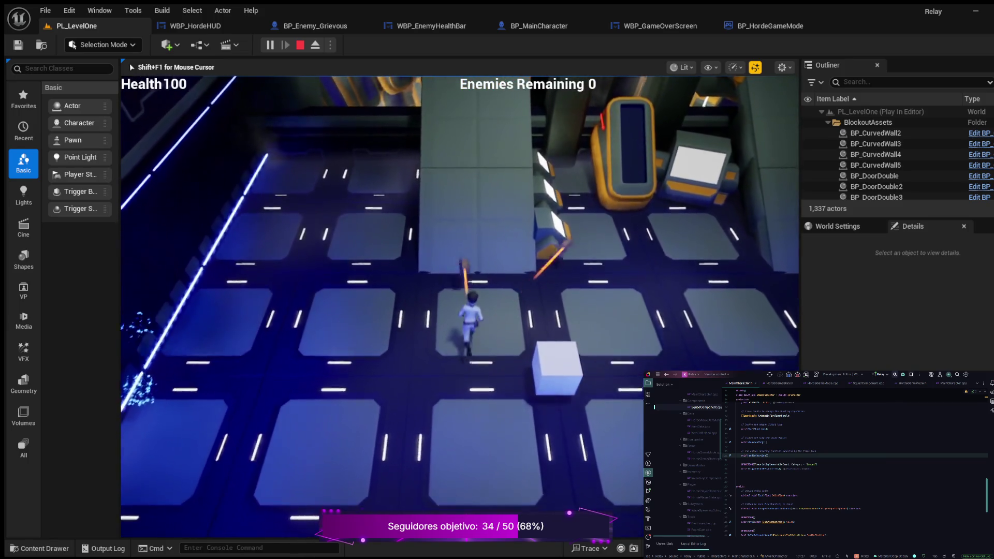
{"action": "key", "text": "w"}
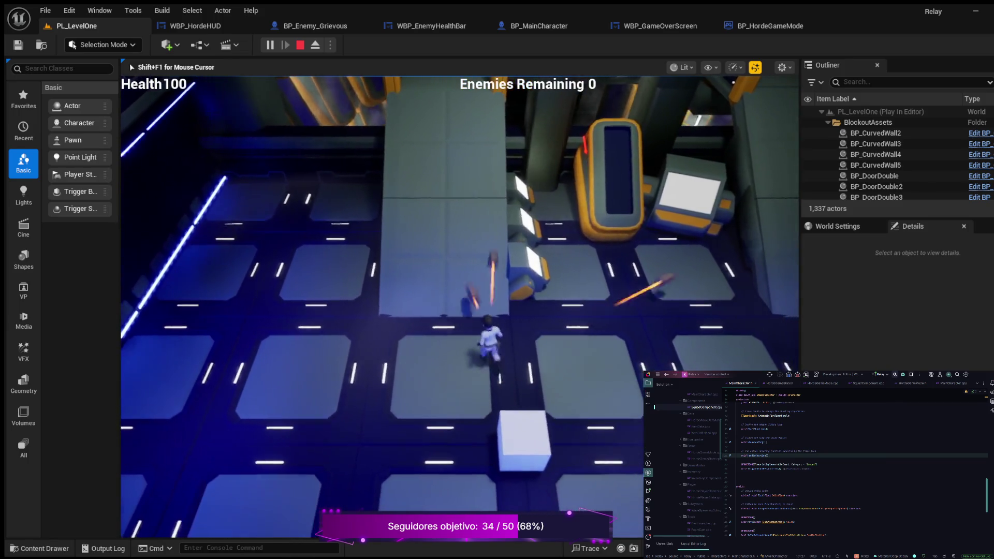
{"action": "key", "text": "a"}
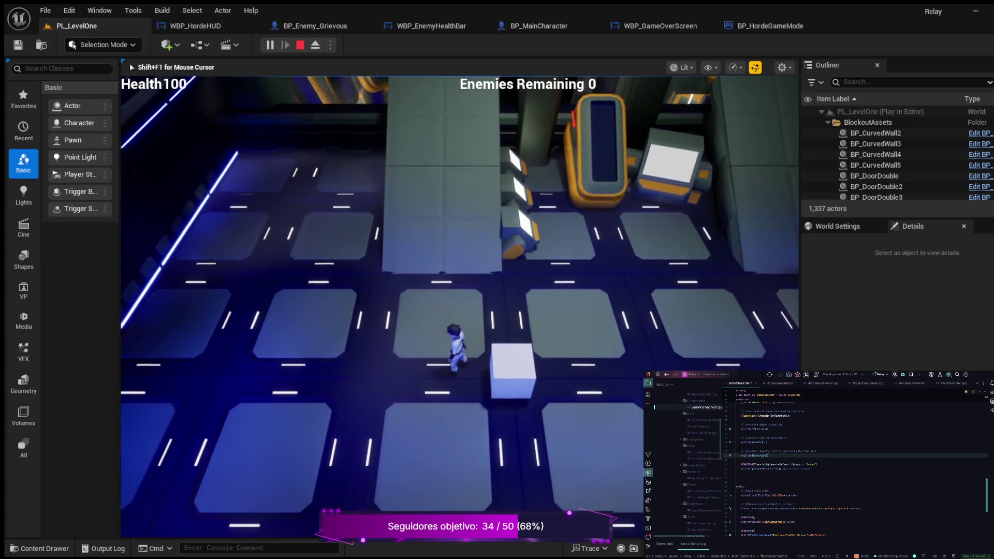
{"action": "key", "text": "a"}
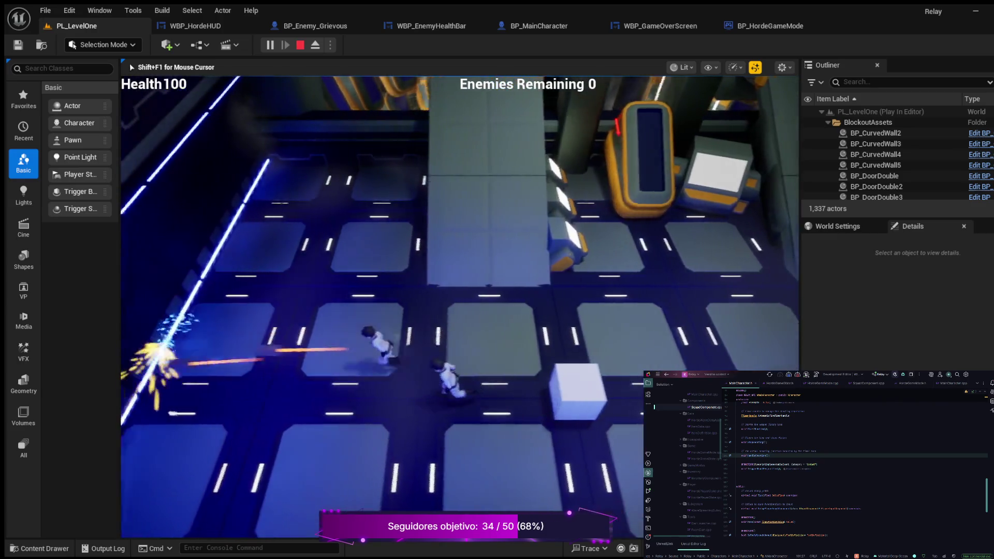
{"action": "key", "text": "a"}
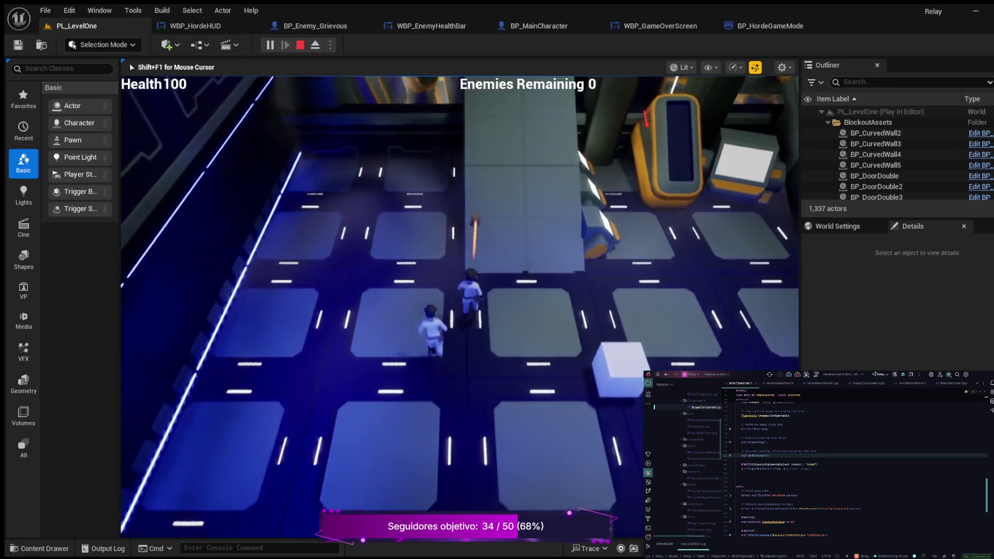
{"action": "key", "text": "s"}
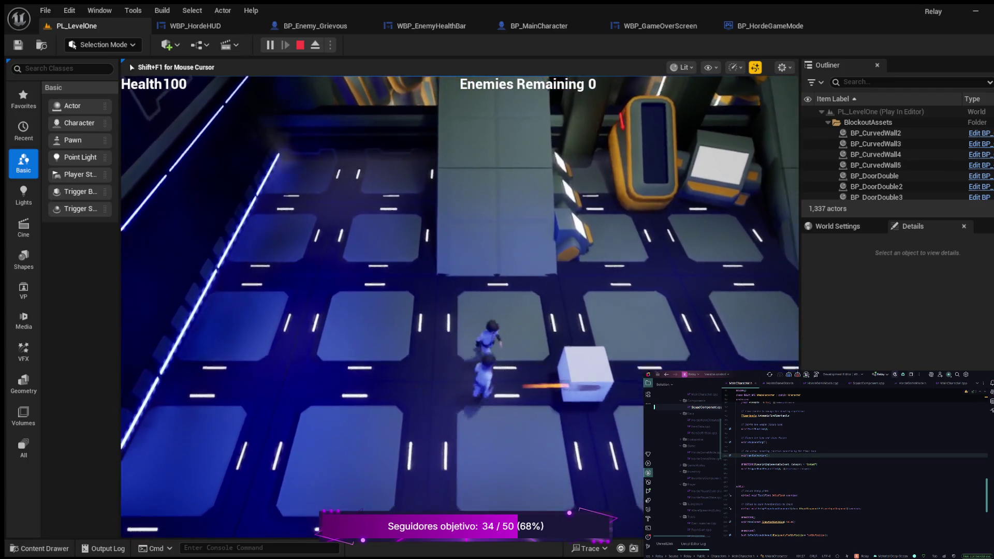
{"action": "key", "text": "Escape"}
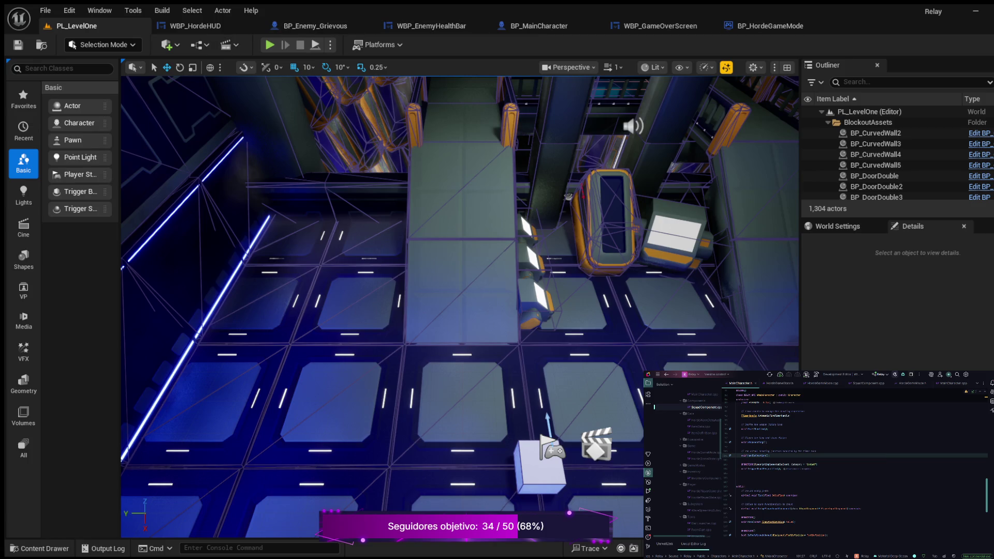
In BP_MainCharacter, select the TriggerShootProjectiles event and ShootProjectiles nodes and straighten their wire.
{"action": "left_click", "coordinate": [538, 26]}
{"action": "left_click_drag", "start_coordinate": [414, 232], "coordinate": [487, 149]}
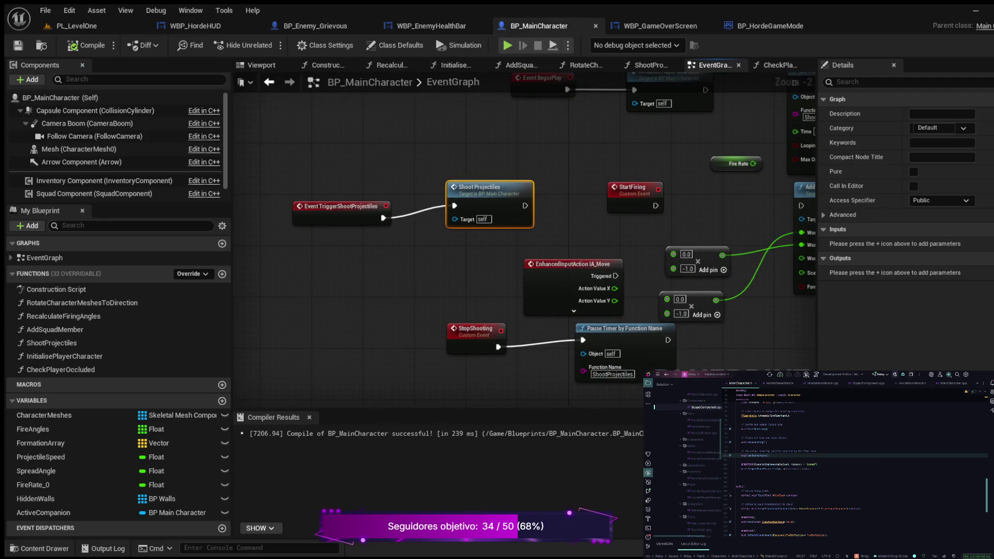
{"action": "mouse_move", "coordinate": [272, 133]}
{"action": "left_mouse_down"}
{"action": "mouse_move", "coordinate": [399, 222]}
{"action": "mouse_move", "coordinate": [504, 236]}
{"action": "left_mouse_up"}
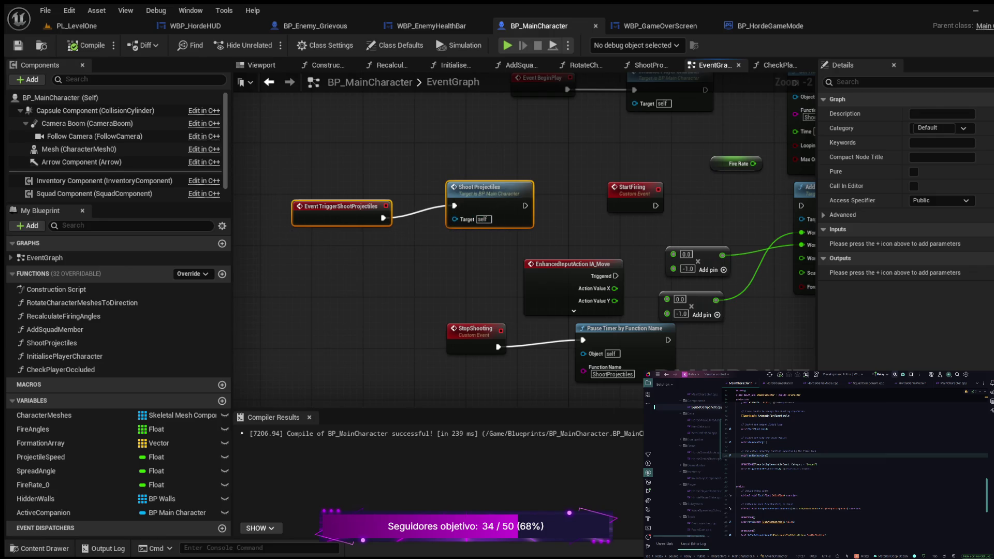
{"action": "key", "text": "q"}
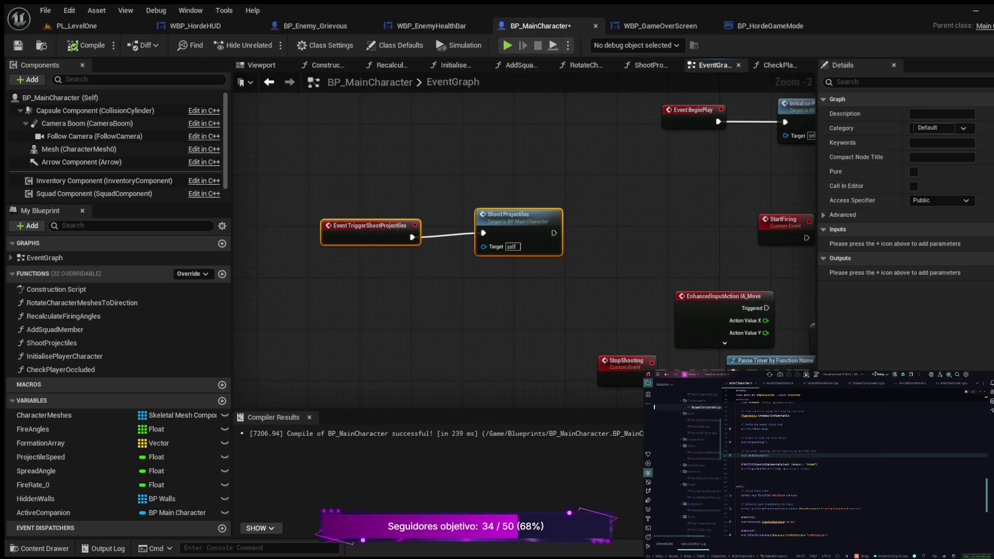
Wrap both nodes in a red comment titled 'DO NOT TOUCH OTHERWISE YOU ARE FIRED 😂'.
{"action": "key", "text": "c"}
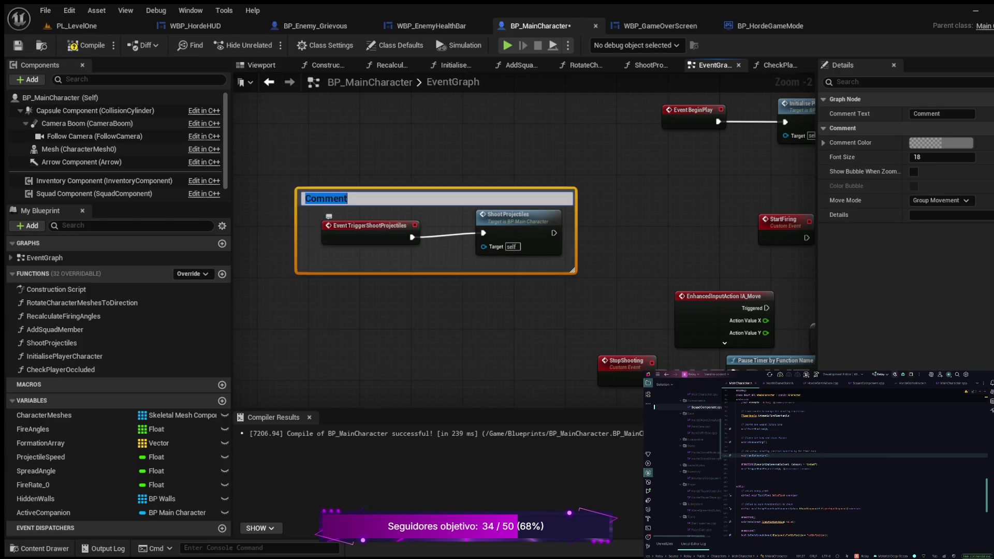
{"action": "type", "text": "D"}
{"action": "type", "text": "O NOT TOUCH"}
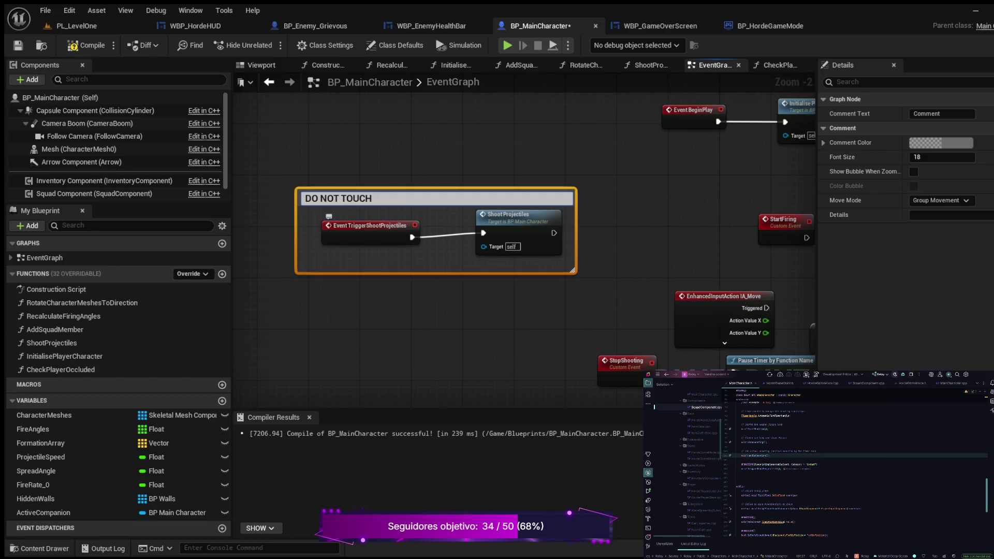
{"action": "type", "text": "OTHERS"}
{"action": "key", "text": "BackSpace"}
{"action": "type", "text": "WISE YO"}
{"action": "type", "text": "U AR EF"}
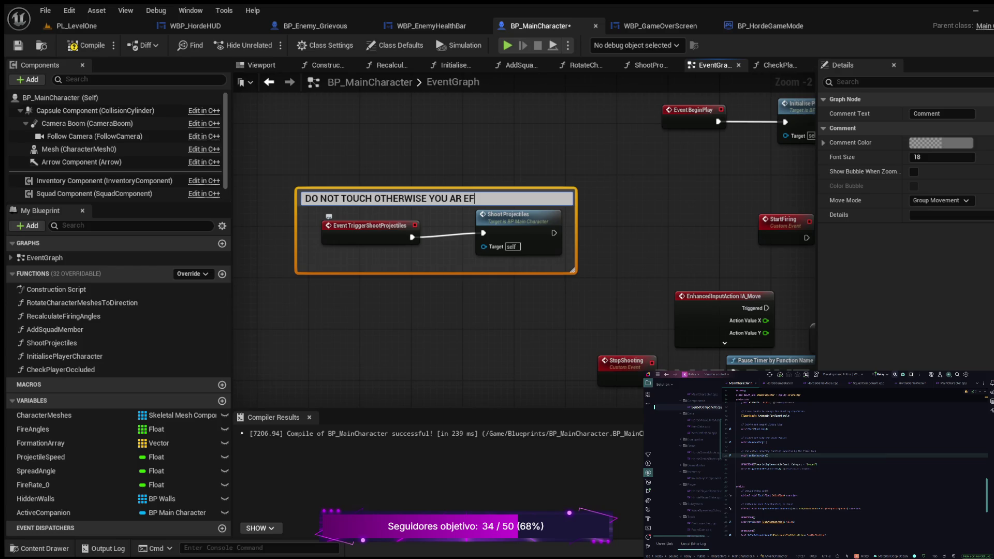
{"action": "key", "text": "BackSpace"}
{"action": "key", "text": "BackSpace"}
{"action": "key", "text": "BackSpace"}
{"action": "type", "text": "E FIRED"}
{"action": "left_click", "coordinate": [482, 199]}
{"action": "type", "text": "😂"}
{"action": "type", "text": "RED"}
{"action": "key", "text": "BackSpace"}
{"action": "key", "text": "BackSpace"}
{"action": "key", "text": "BackSpace"}
{"action": "key", "text": "Return"}
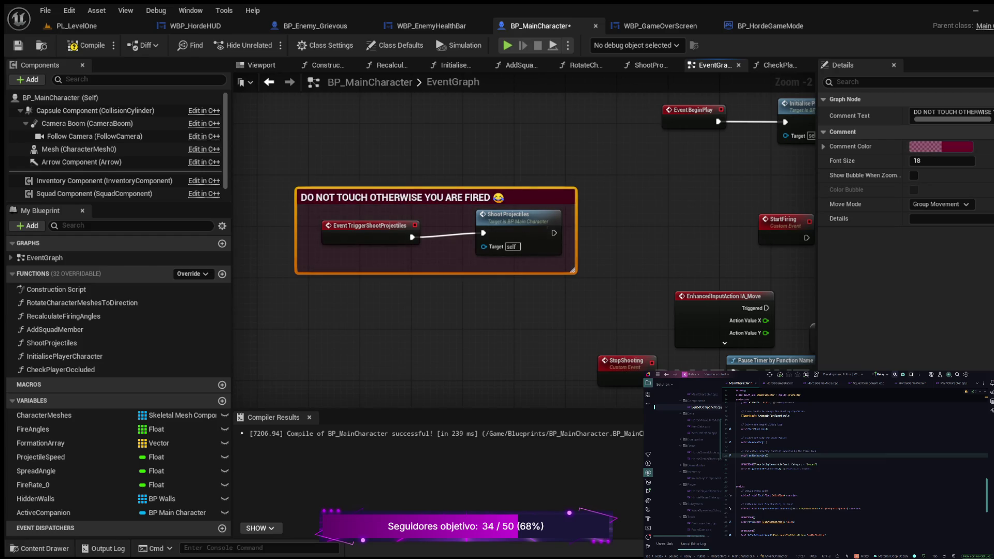
Compile BP_MainCharacter twice, then center the DO NOT TOUCH comment box in view.
{"action": "left_click", "coordinate": [85, 45]}
{"action": "left_click", "coordinate": [85, 45]}
{"action": "scroll", "coordinate": [342, 160], "scroll_direction": "down", "scroll_amount": 3}
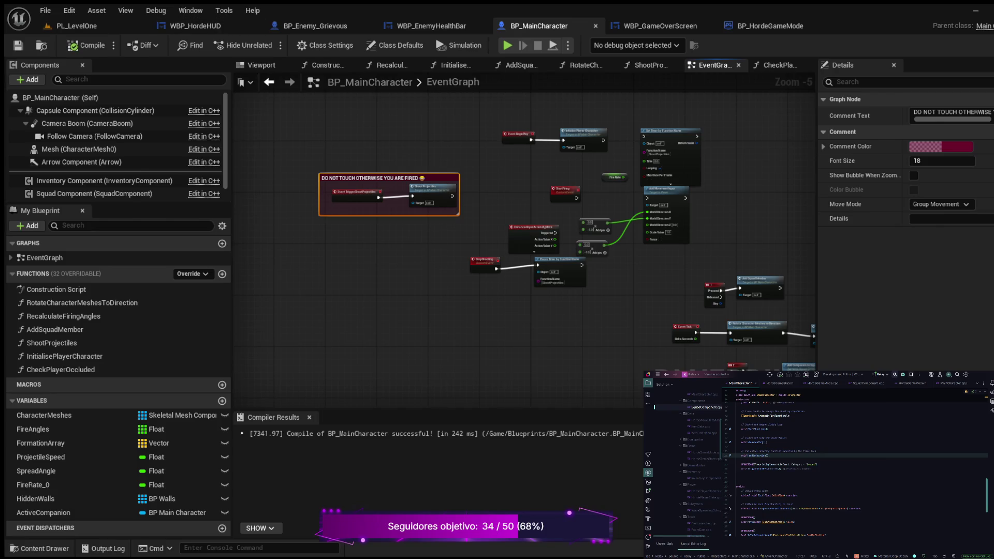
{"action": "scroll", "coordinate": [345, 181], "scroll_direction": "up", "scroll_amount": 4}
{"action": "left_click_drag", "start_coordinate": [476, 323], "coordinate": [508, 340]}
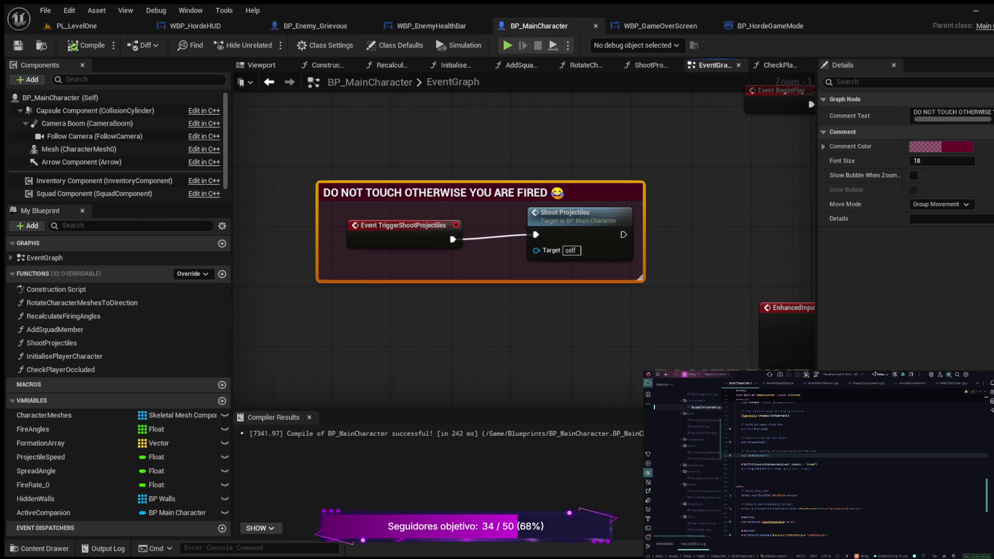
Compile the BP_Enemy_Grievous blueprint, then switch back to the PL_LevelOne level editor.
{"action": "left_click", "coordinate": [315, 25]}
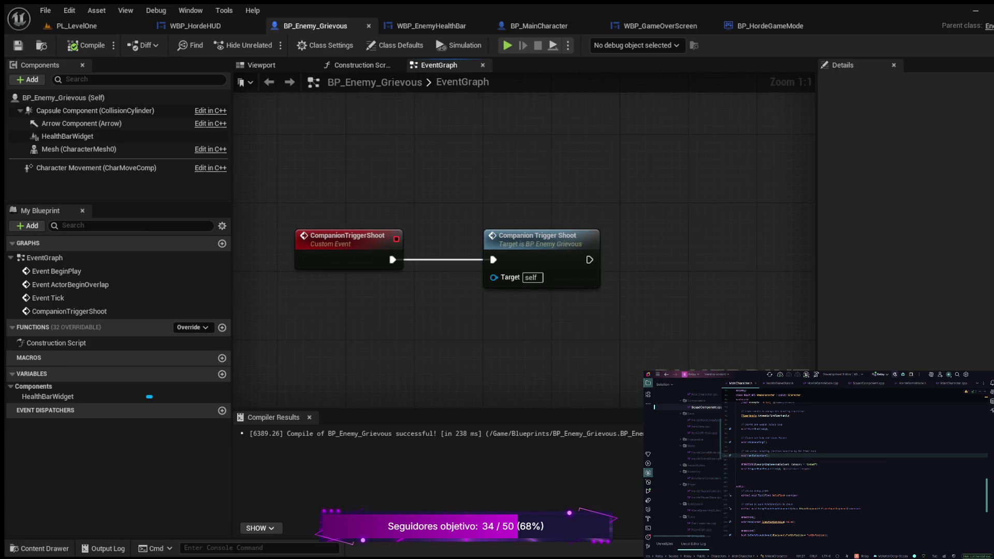
{"action": "left_click", "coordinate": [88, 45]}
{"action": "key", "text": "ctrl+space"}
{"action": "left_click", "coordinate": [76, 26]}
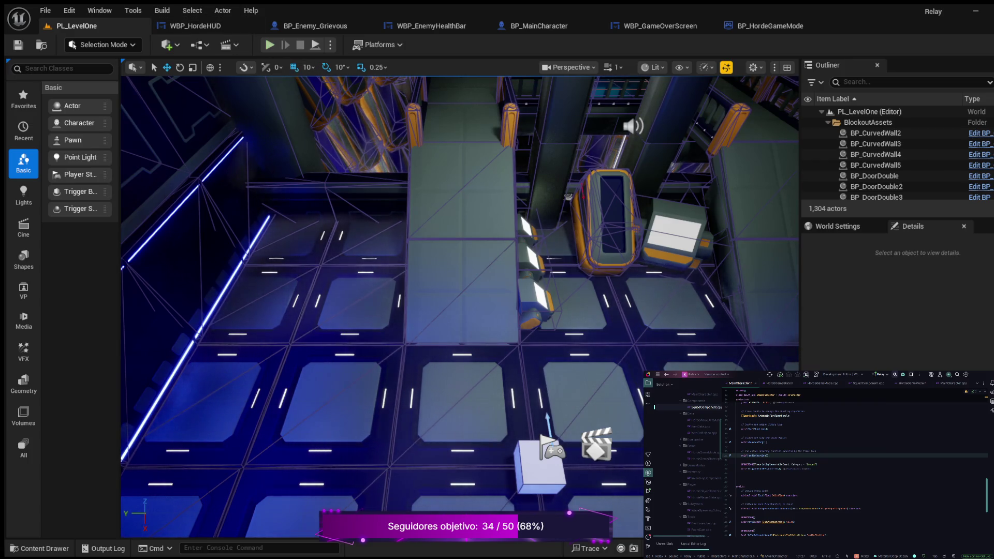
{"action": "key", "text": "alt+p"}
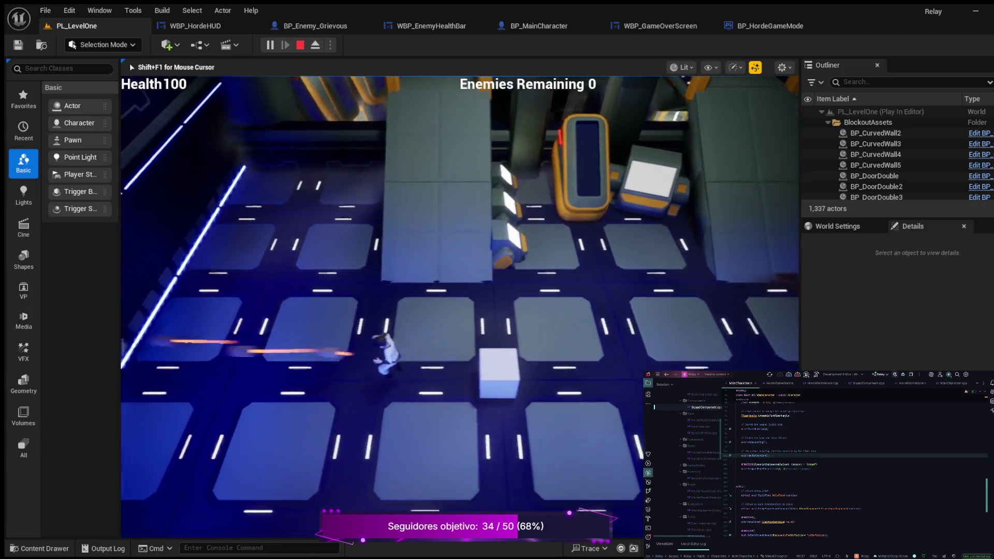
{"action": "key", "text": "d"}
{"action": "key", "text": "w"}
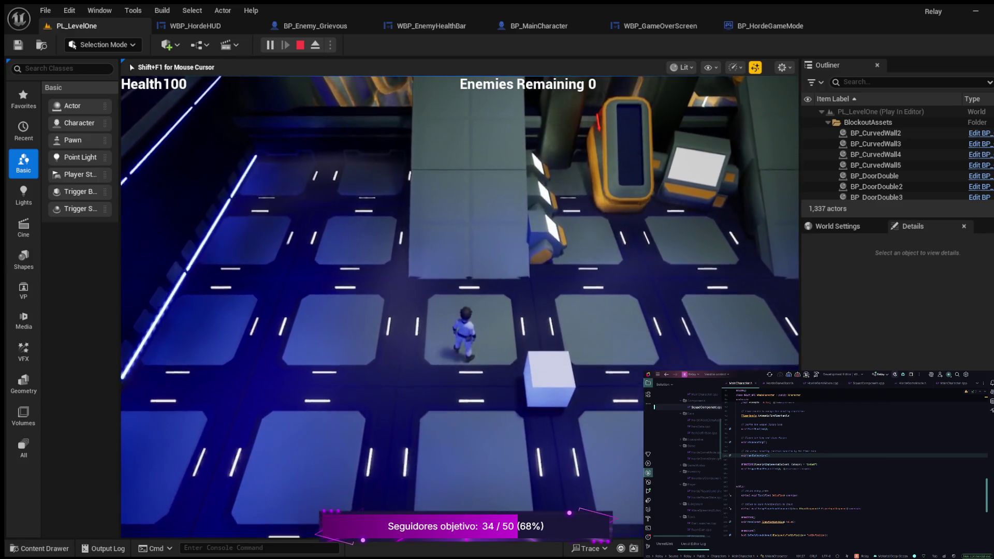
{"action": "key", "text": "a"}
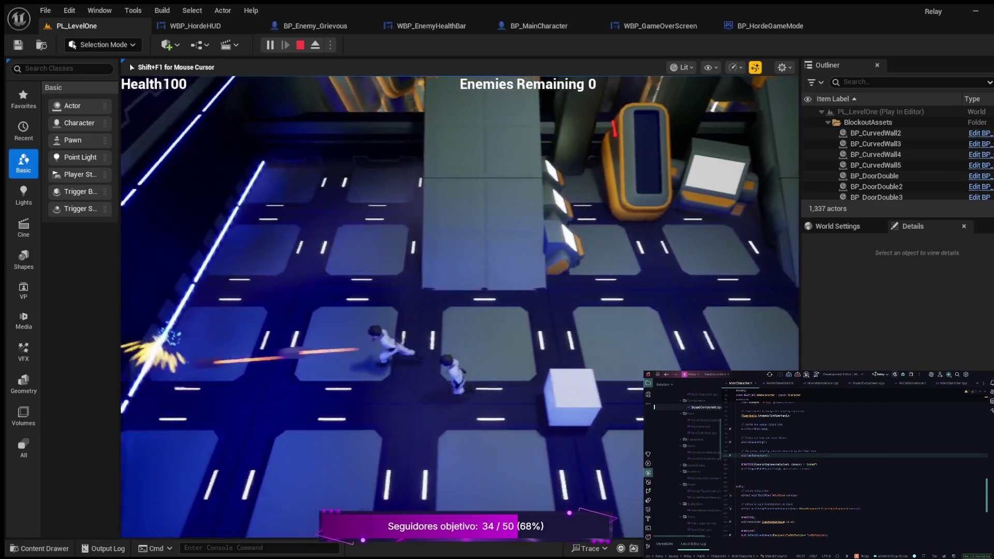
{"action": "key", "text": "w"}
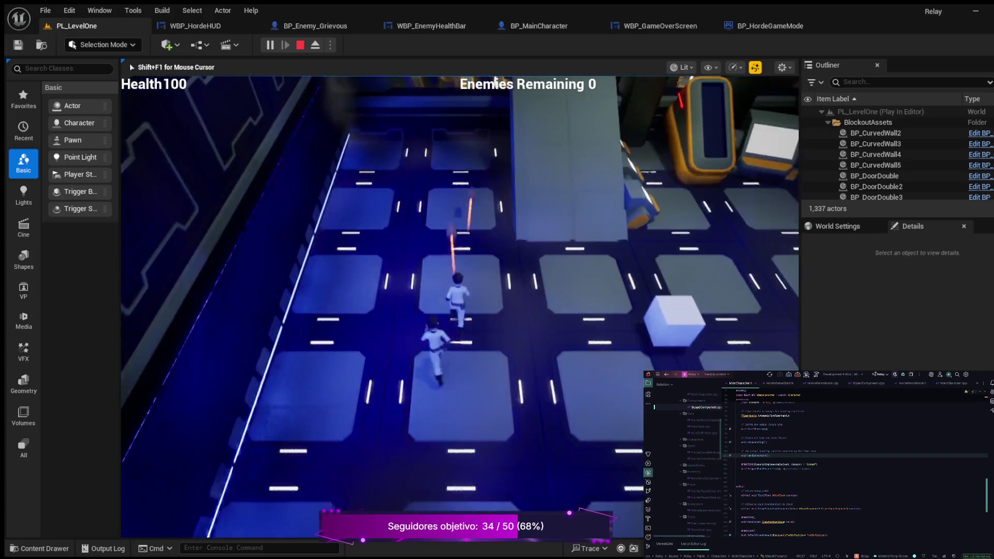
{"action": "key", "text": "Escape"}
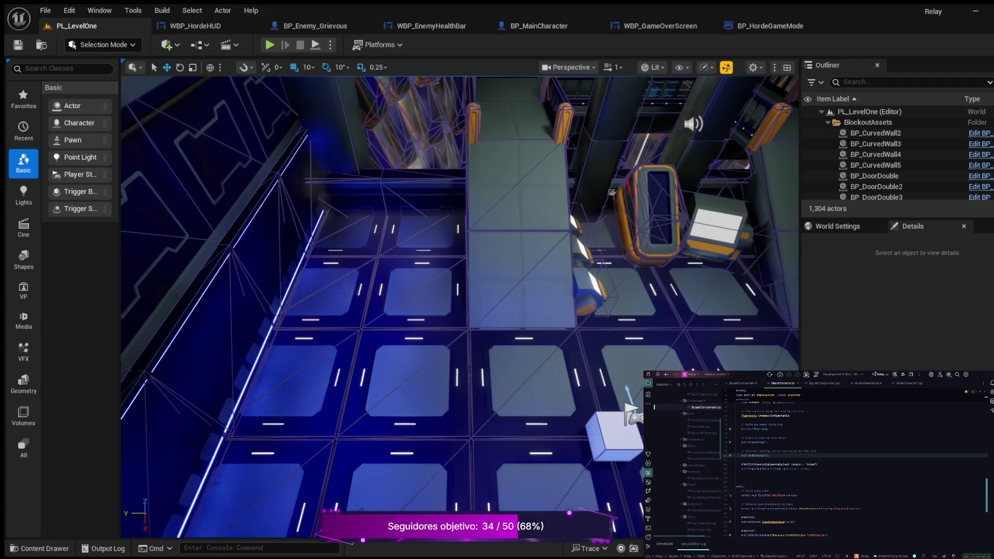
{"action": "scroll", "coordinate": [853, 469], "scroll_direction": "down", "scroll_amount": 2}
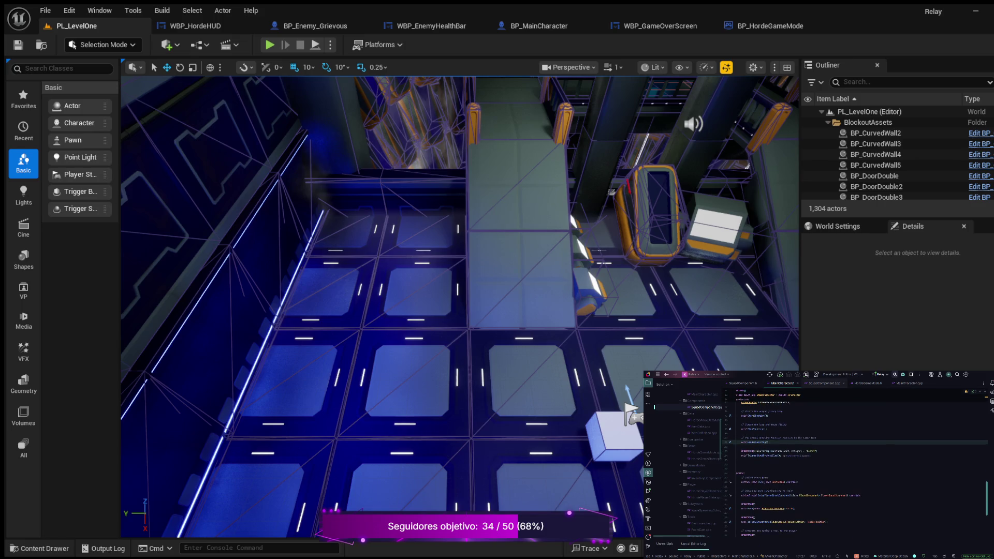
{"action": "key", "text": "ctrl+Tab"}
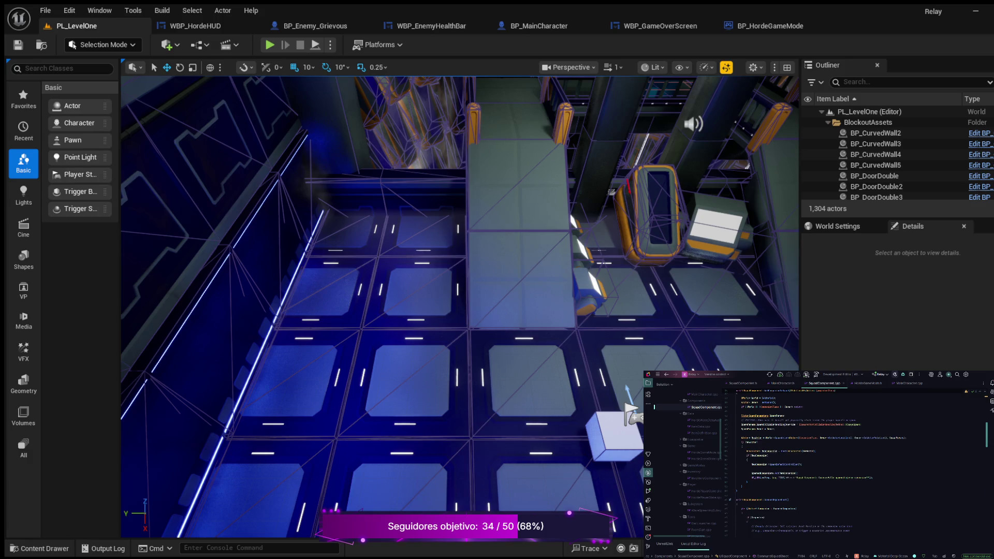
{"action": "scroll", "coordinate": [854, 466], "scroll_direction": "down", "scroll_amount": 3}
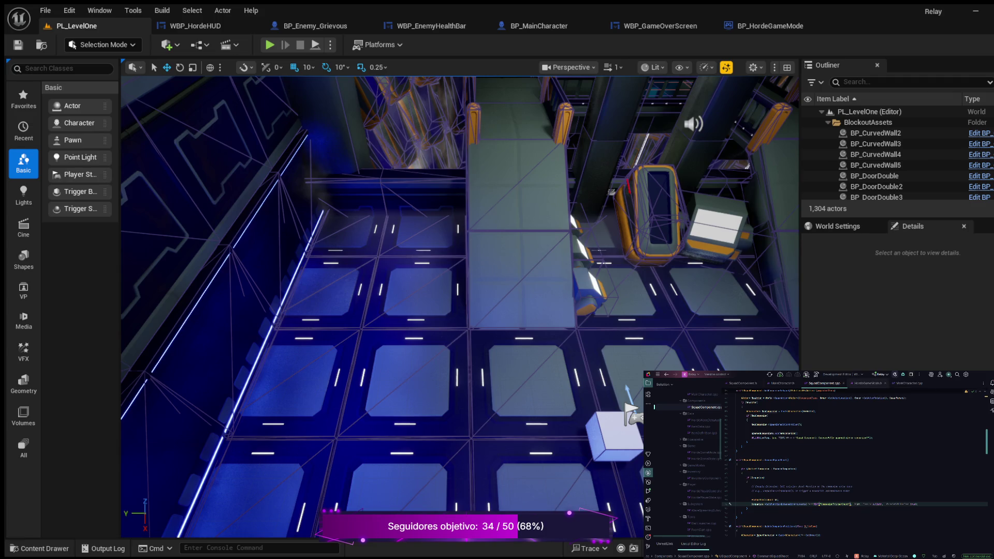
{"action": "left_click", "coordinate": [868, 383]}
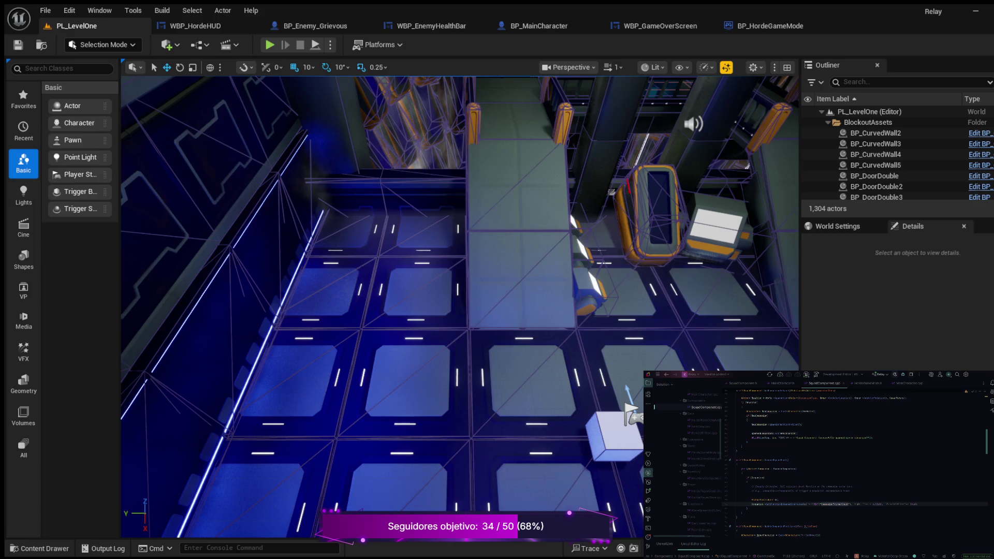
{"action": "left_click", "coordinate": [736, 450]}
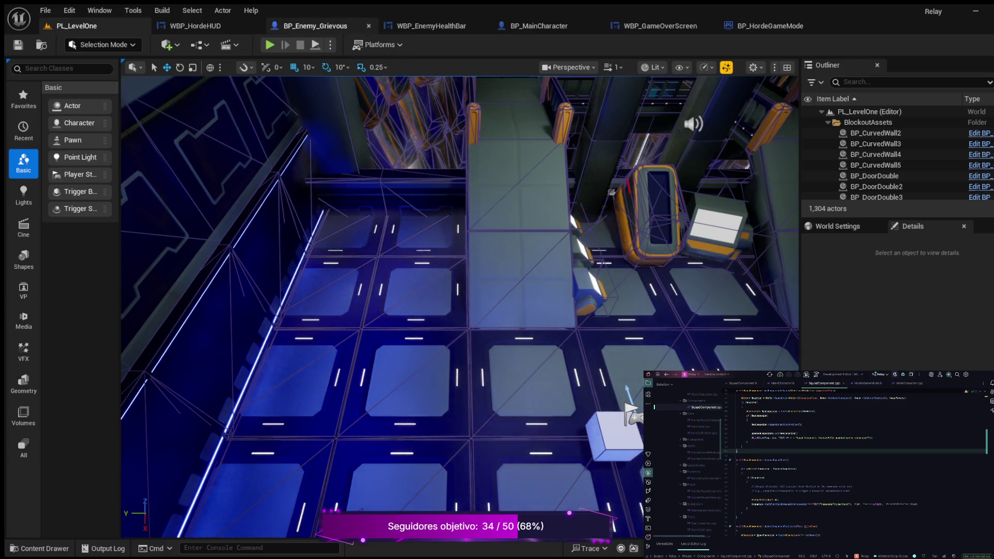
Add a Print String node after Companion Trigger Shoot with In String set to 'TriggerShoot'.
{"action": "left_click", "coordinate": [310, 26]}
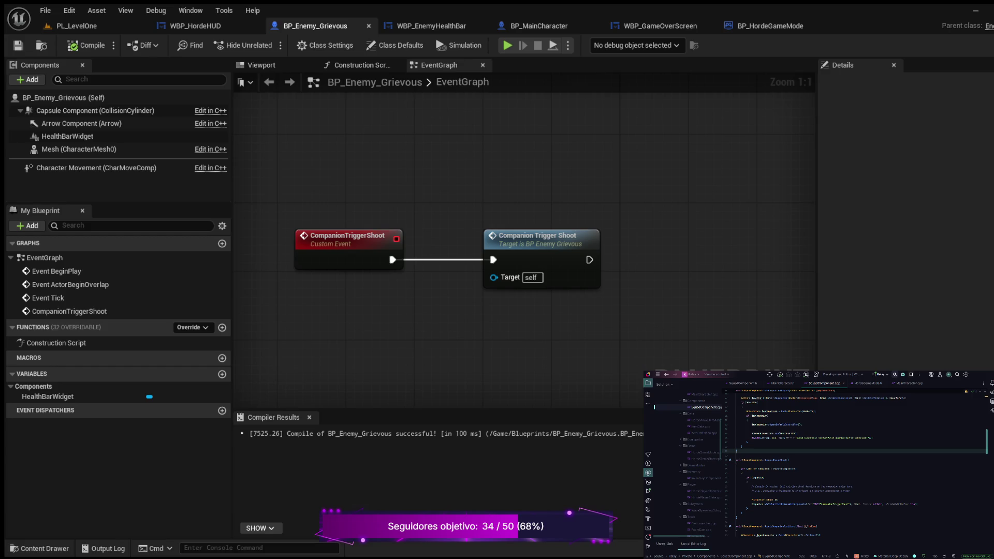
{"action": "left_click_drag", "start_coordinate": [589, 259], "coordinate": [670, 260]}
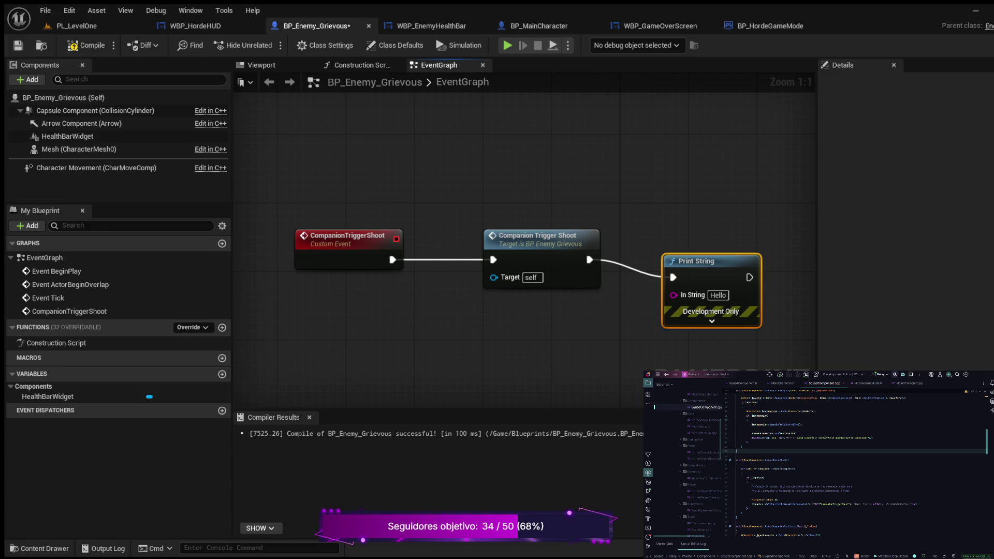
{"action": "left_click", "coordinate": [718, 295]}
{"action": "type", "text": "Tr"}
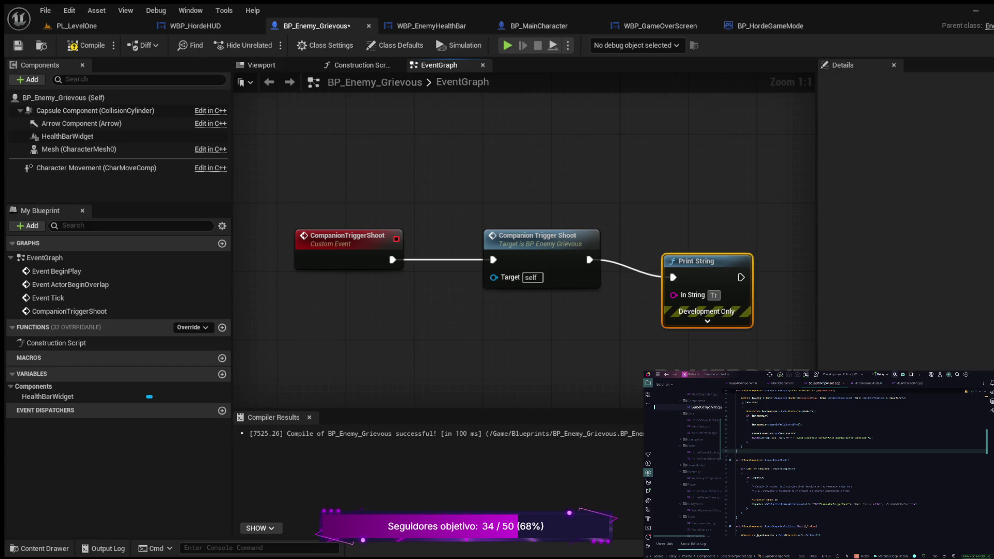
{"action": "type", "text": "igge"}
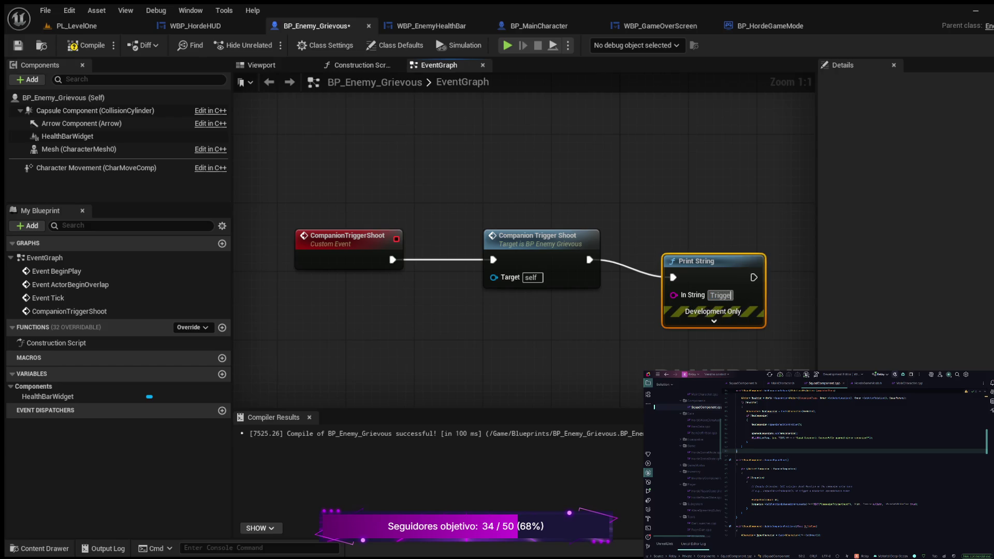
{"action": "type", "text": "rShoot"}
{"action": "key", "text": "Return"}
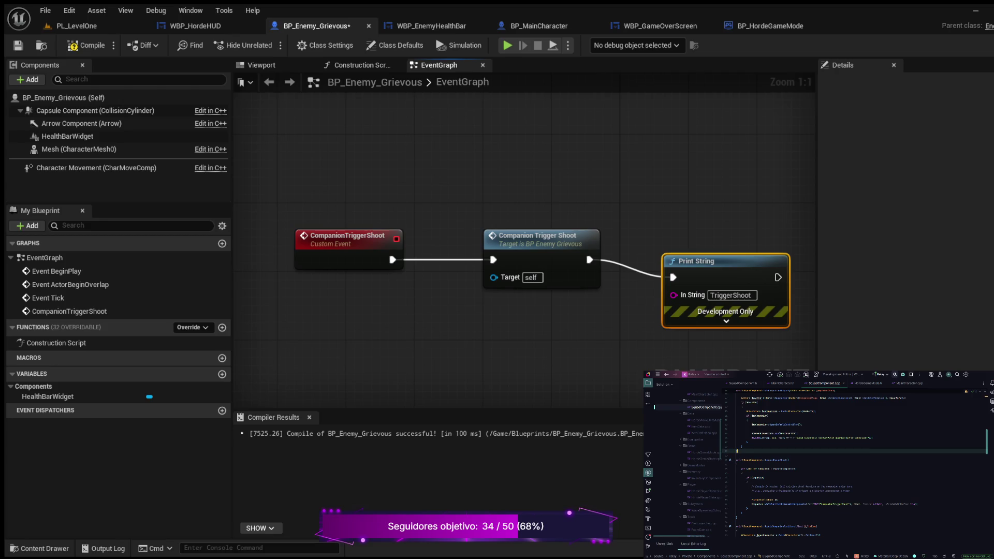
{"action": "double_click", "coordinate": [835, 503]}
{"action": "key", "text": "ctrl+c"}
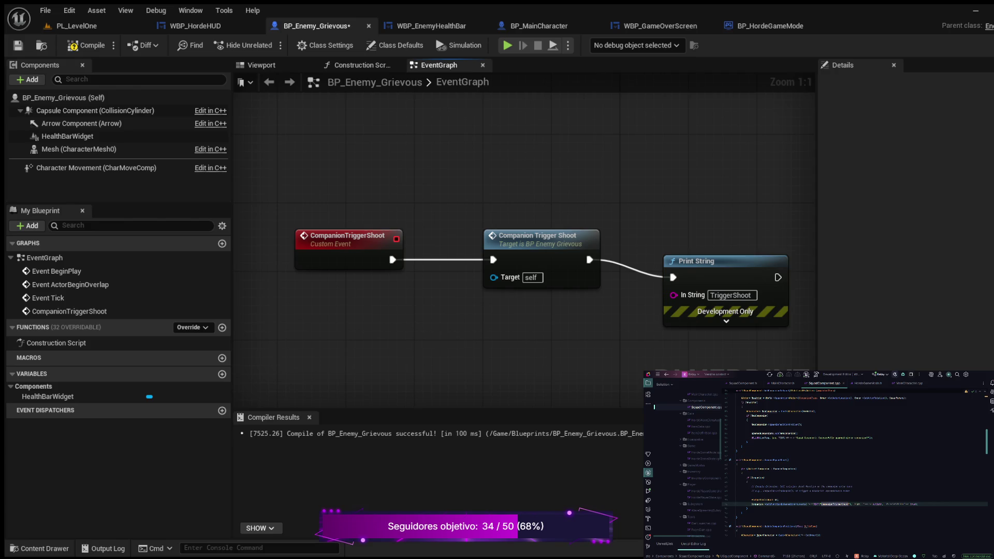
Search the blueprint for all uses of CompanionTriggerShoot.
{"action": "key", "text": "ctrl+f"}
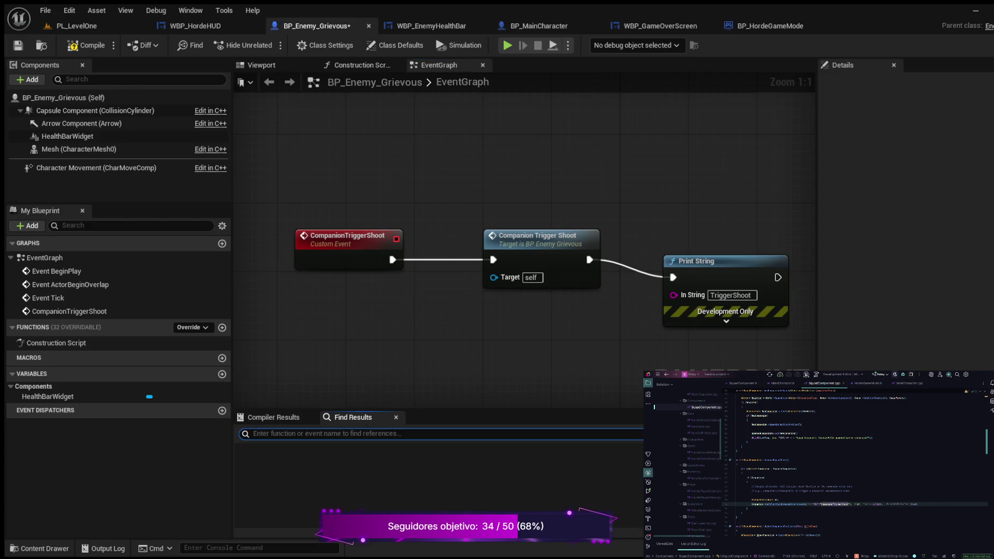
{"action": "key", "text": "ctrl+v"}
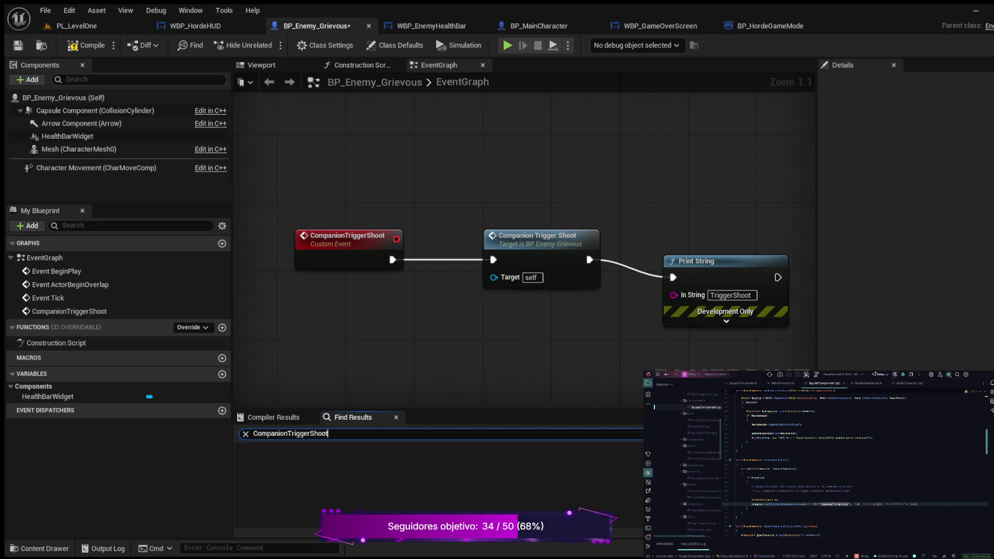
{"action": "key", "text": "BackSpace"}
{"action": "key", "text": "BackSpace"}
{"action": "key", "text": "BackSpace"}
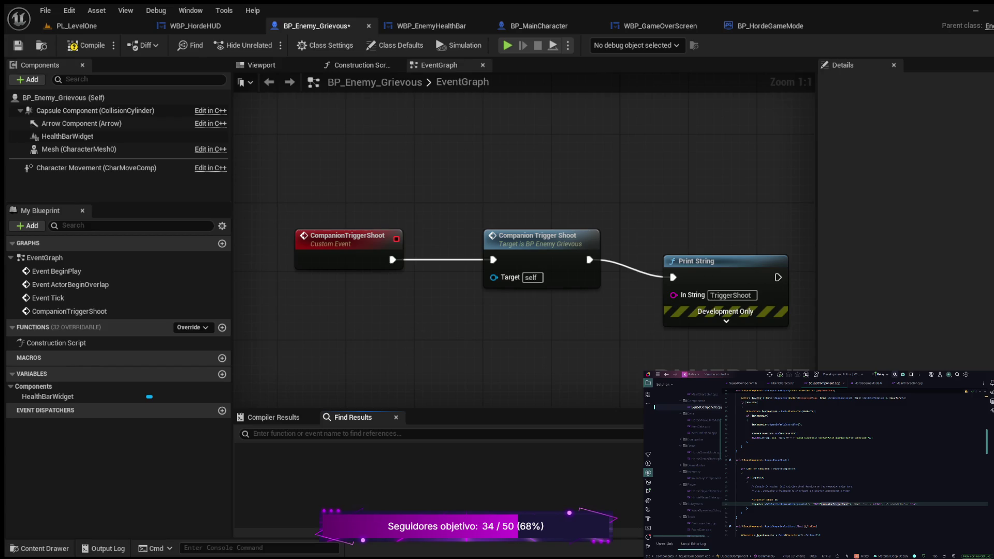
{"action": "double_click", "coordinate": [69, 311]}
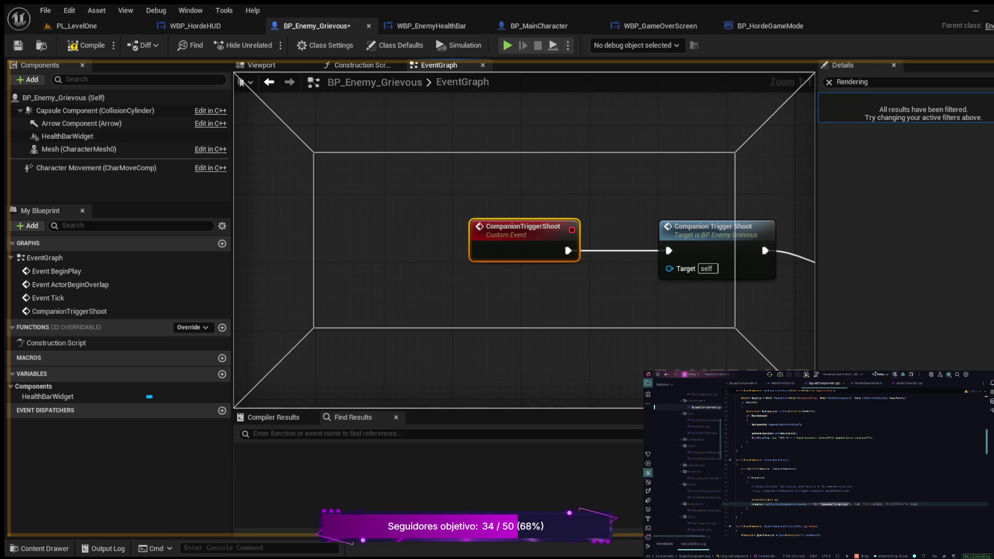
{"action": "key", "text": "alt+shift+f"}
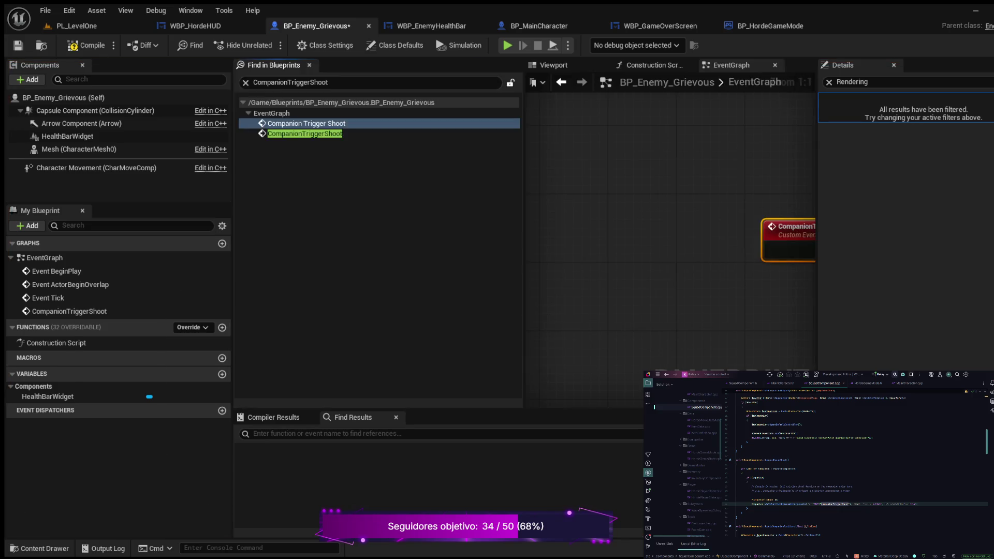
{"action": "scroll", "coordinate": [667, 305], "scroll_direction": "down", "scroll_amount": 6}
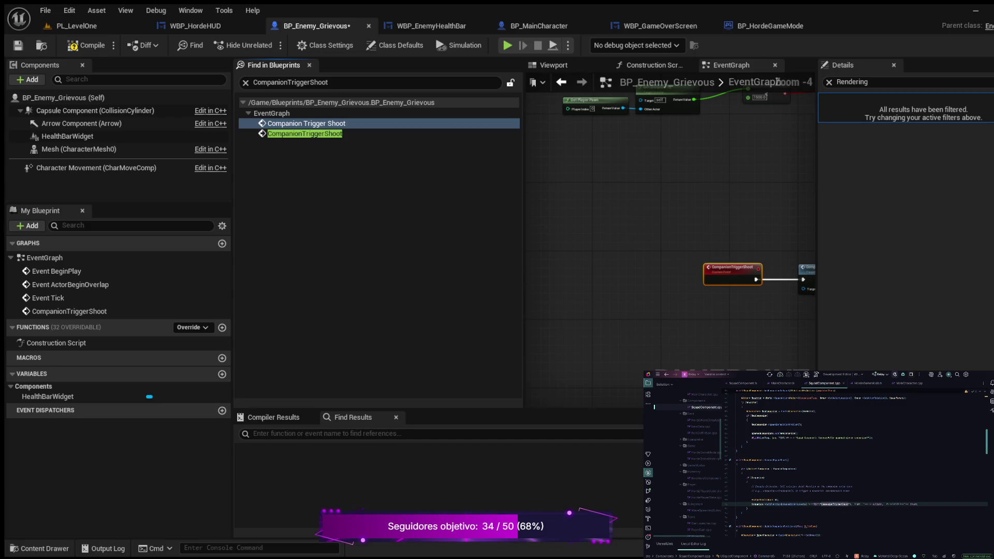
{"action": "scroll", "coordinate": [670, 233], "scroll_direction": "up", "scroll_amount": 4}
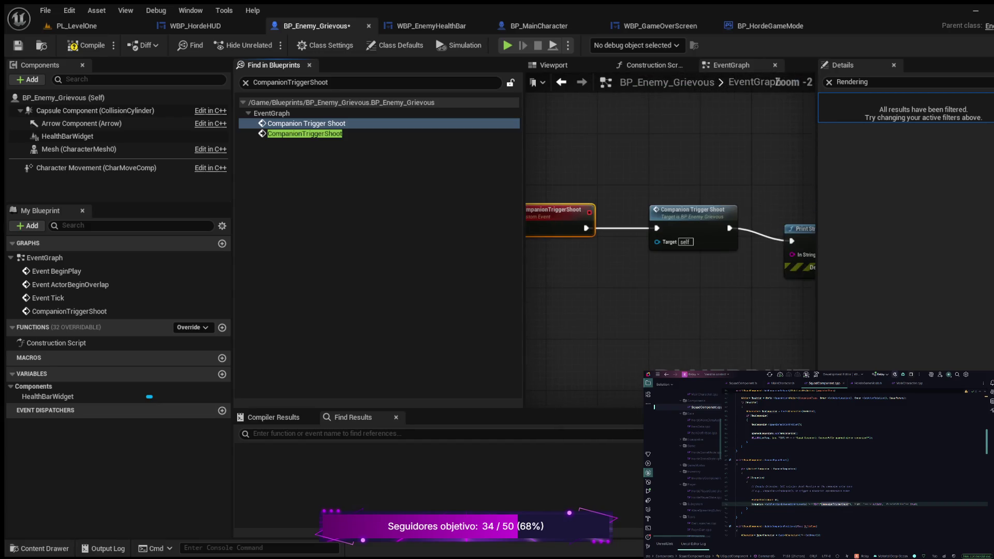
Inspect the CompanionTriggerShoot event and call nodes, close the search results, and compile BP_Enemy_Grievous.
{"action": "left_click_drag", "start_coordinate": [598, 279], "coordinate": [667, 343]}
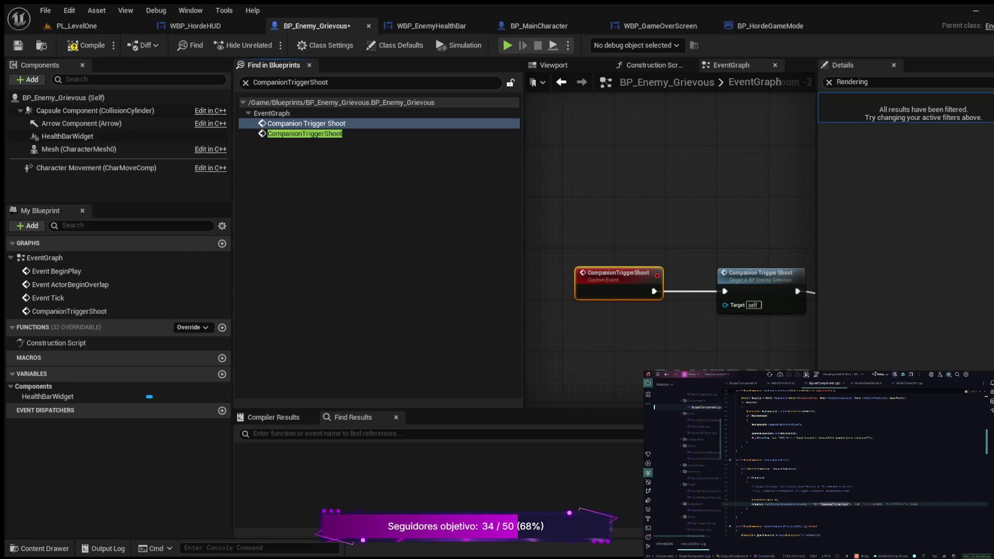
{"action": "left_click", "coordinate": [307, 123]}
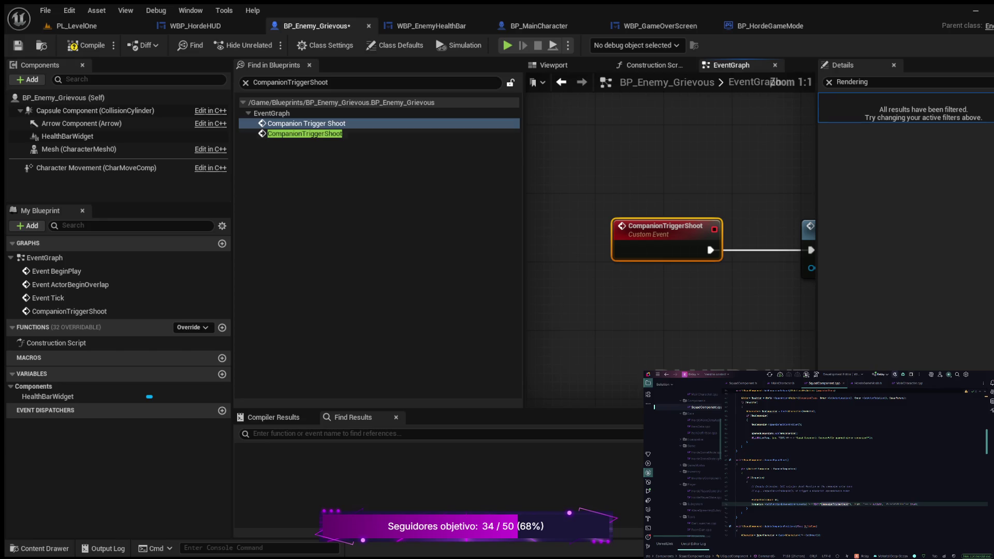
{"action": "left_click", "coordinate": [305, 134]}
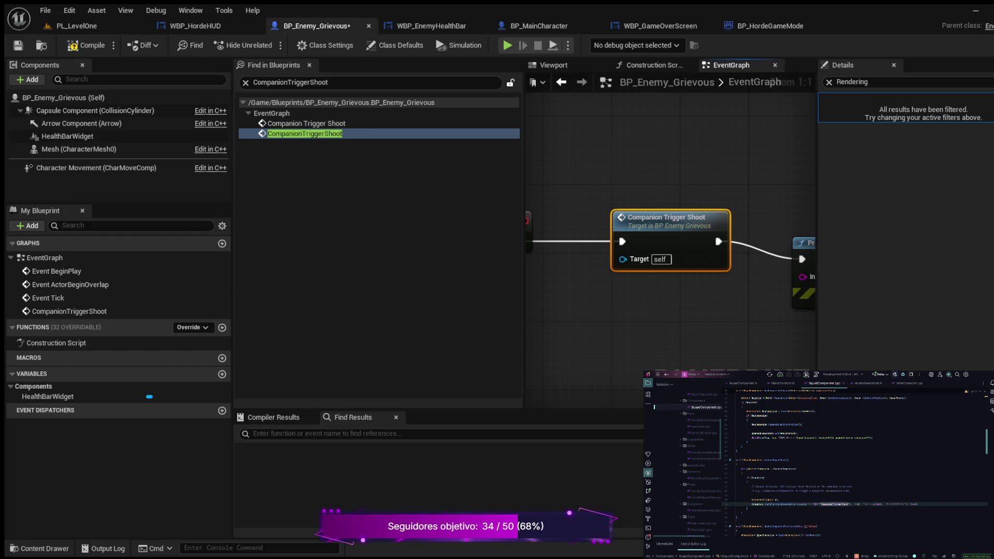
{"action": "left_click_drag", "start_coordinate": [571, 324], "coordinate": [686, 324]}
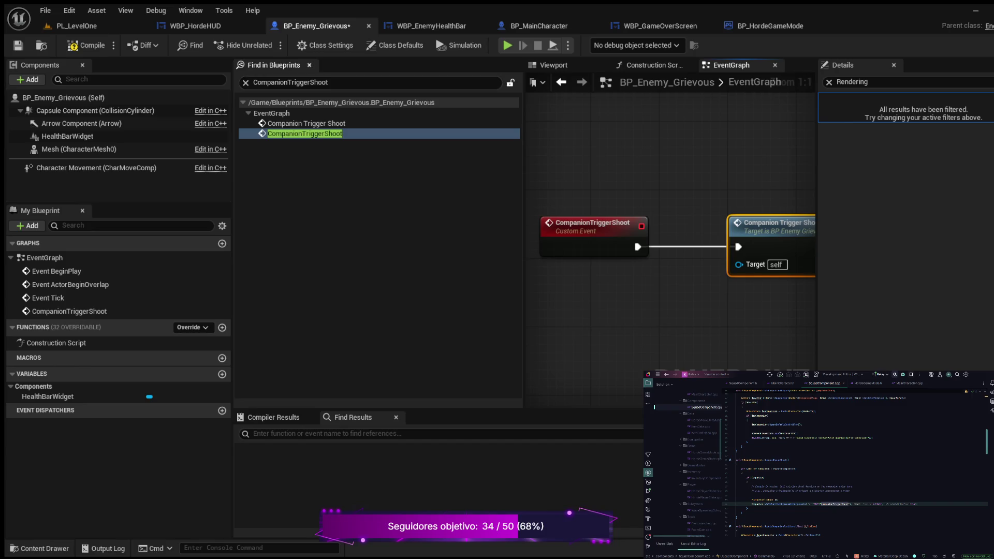
{"action": "left_click", "coordinate": [309, 64]}
{"action": "left_click", "coordinate": [86, 45]}
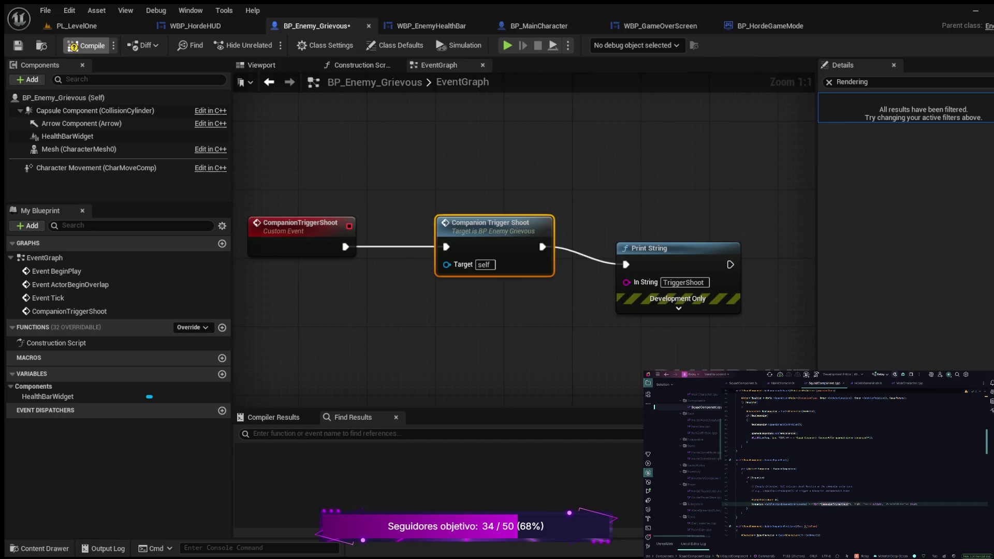
{"action": "left_click", "coordinate": [76, 25]}
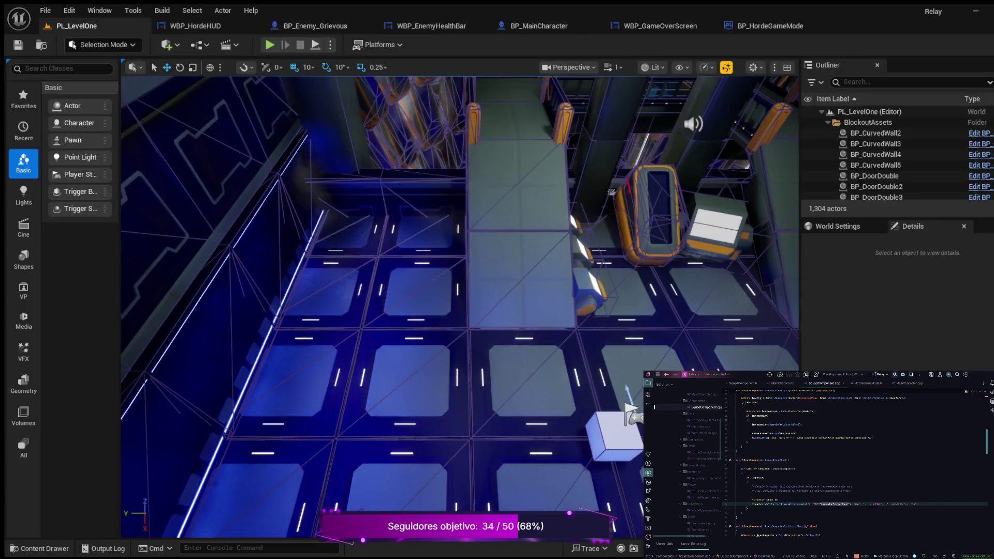
{"action": "key", "text": "alt+p"}
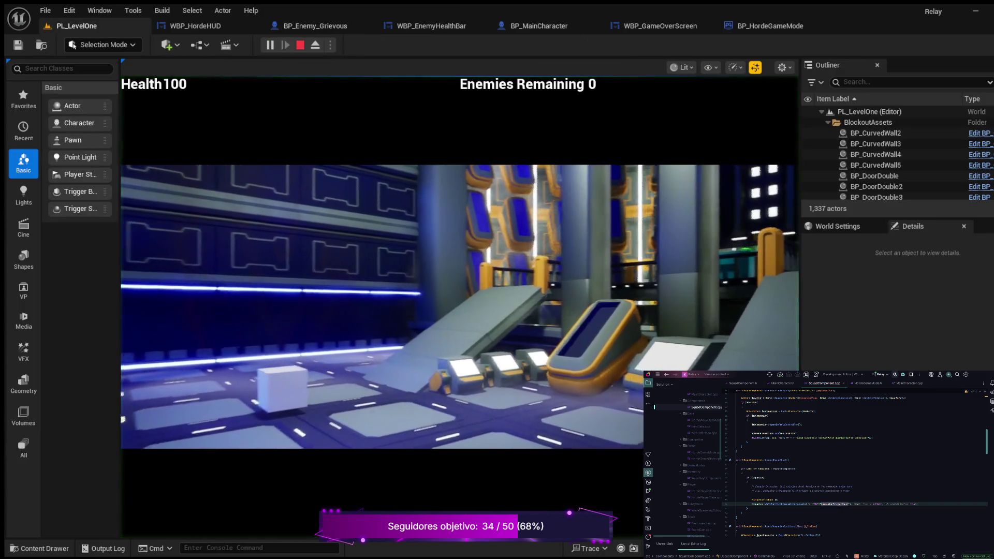
{"action": "key", "text": "w"}
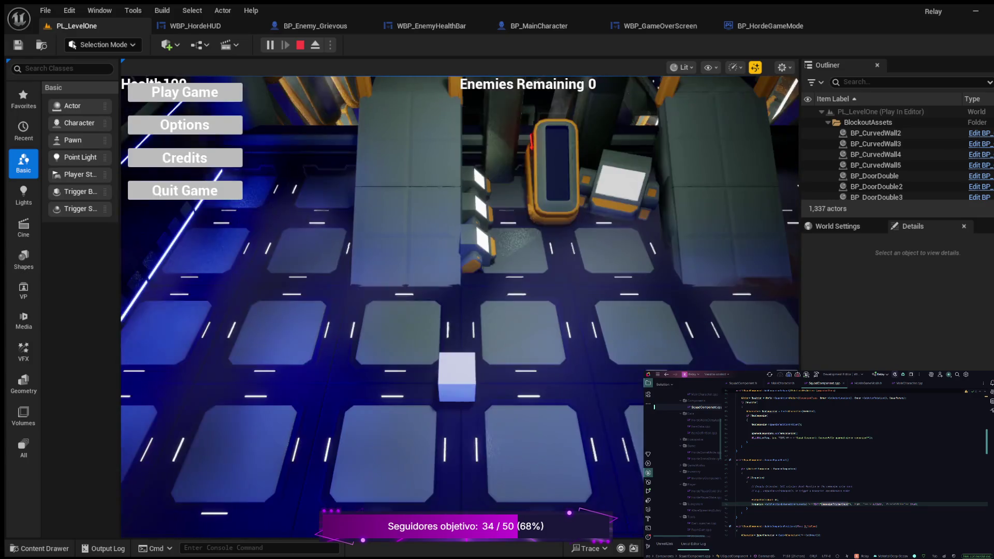
{"action": "left_click", "coordinate": [185, 92]}
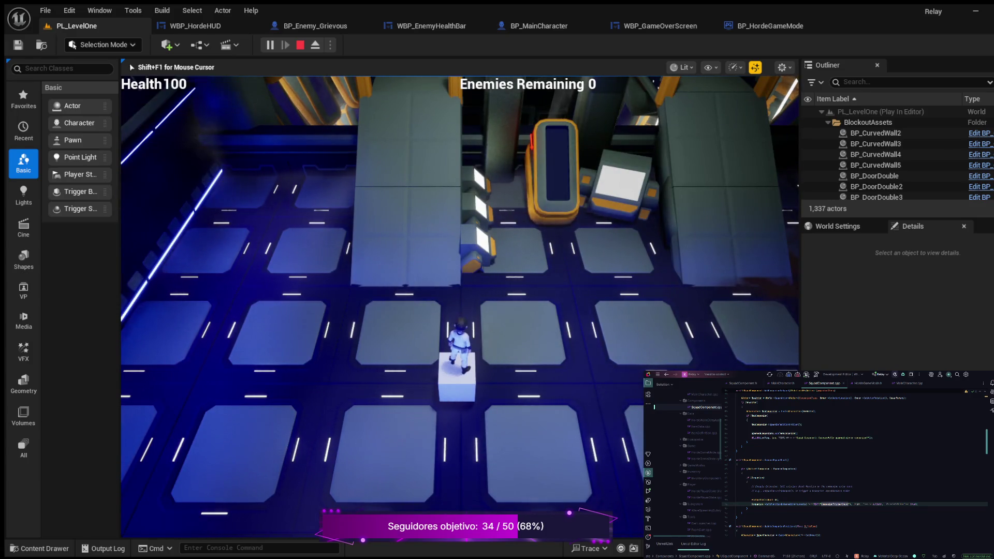
{"action": "key", "text": "a"}
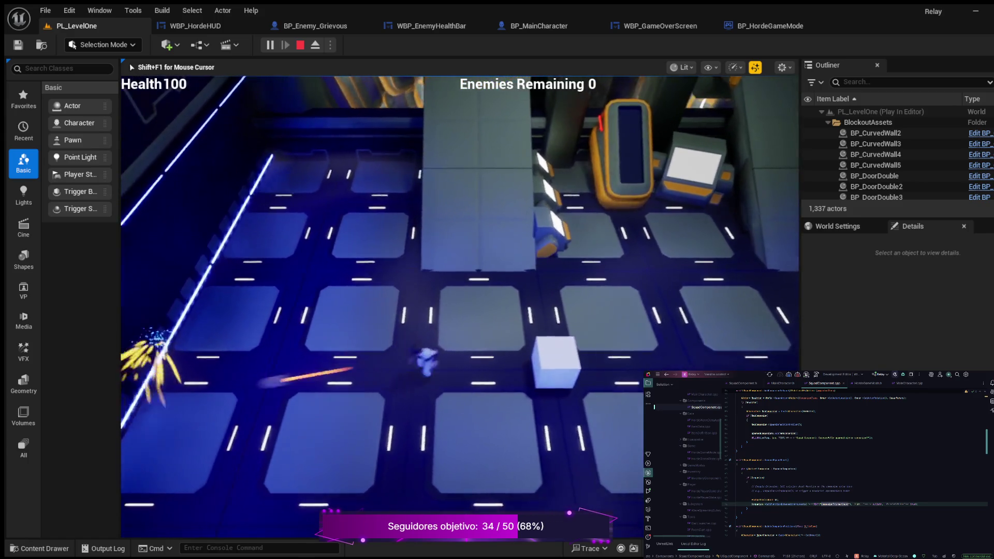
{"action": "key", "text": "w"}
{"action": "key", "text": "w"}
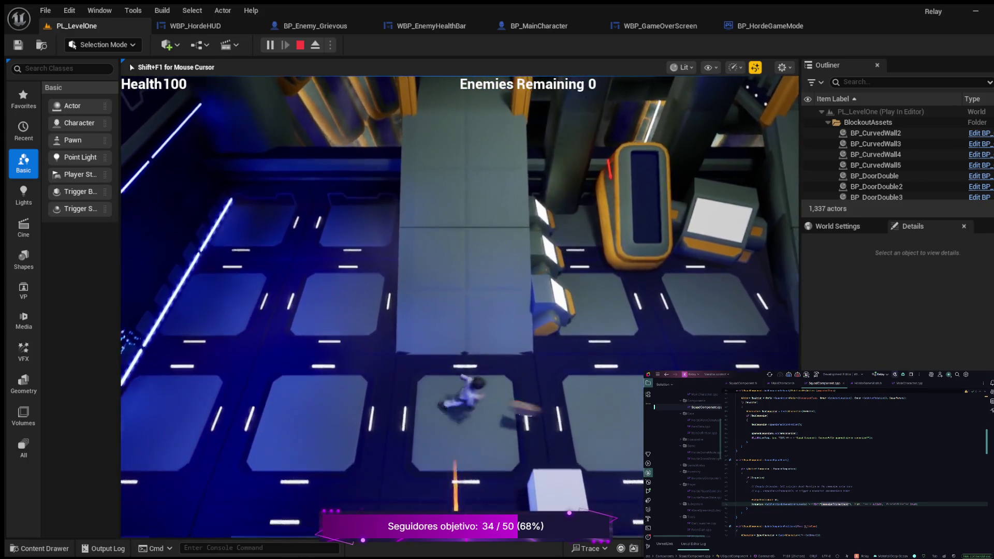
{"action": "key", "text": "s"}
{"action": "key", "text": "a"}
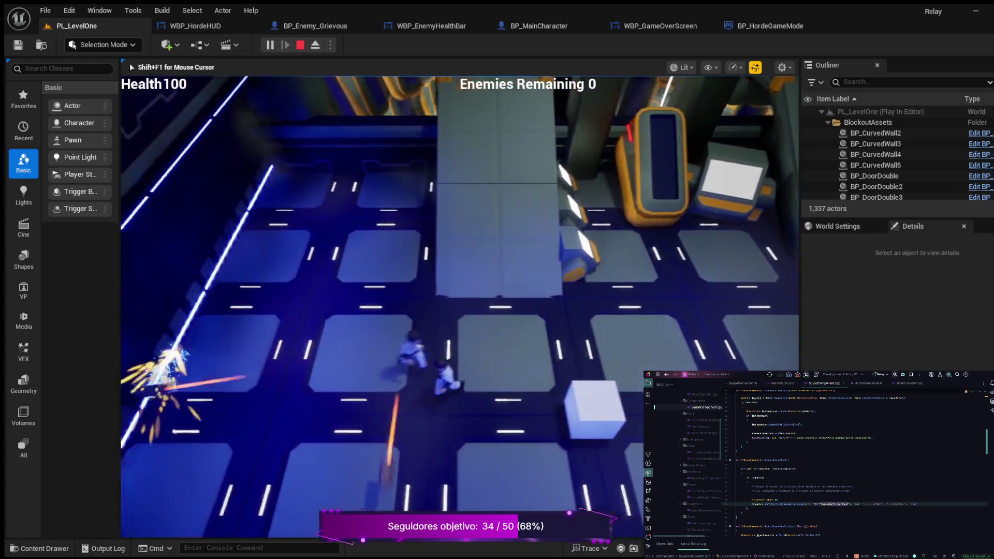
{"action": "key", "text": "d"}
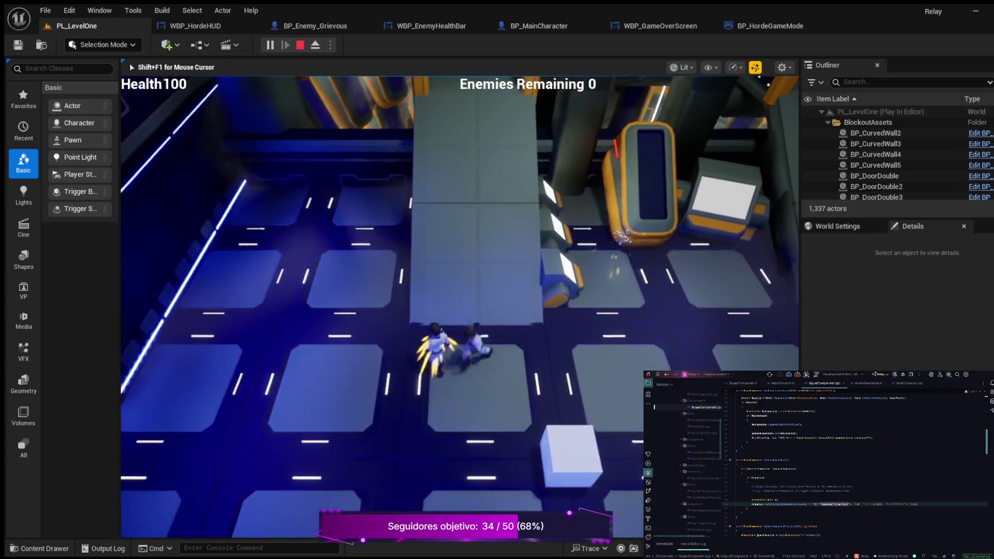
{"action": "key", "text": "s"}
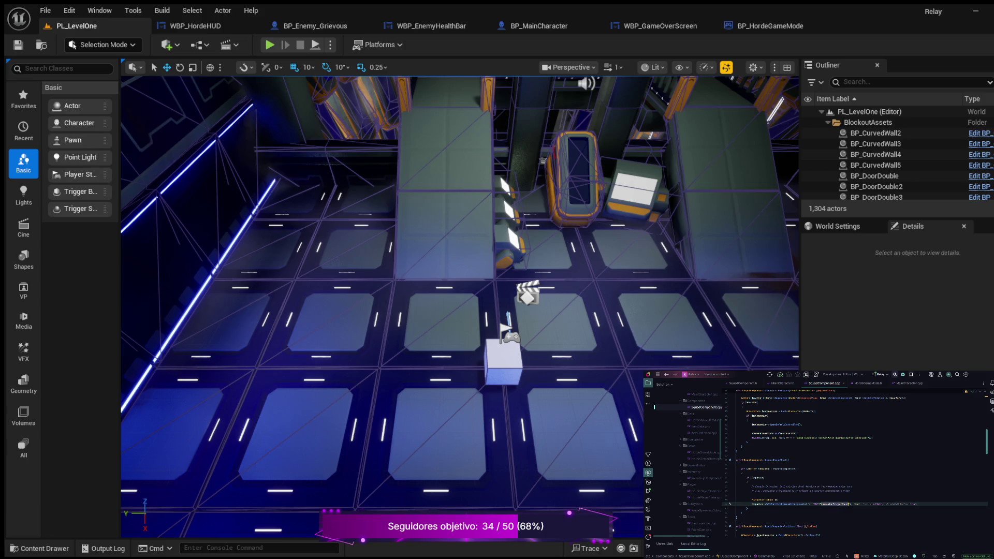
Below the ConsoleCommand line, add a brace block and start the AddOnScreenDebugMessage call.
{"action": "left_click", "coordinate": [746, 507]}
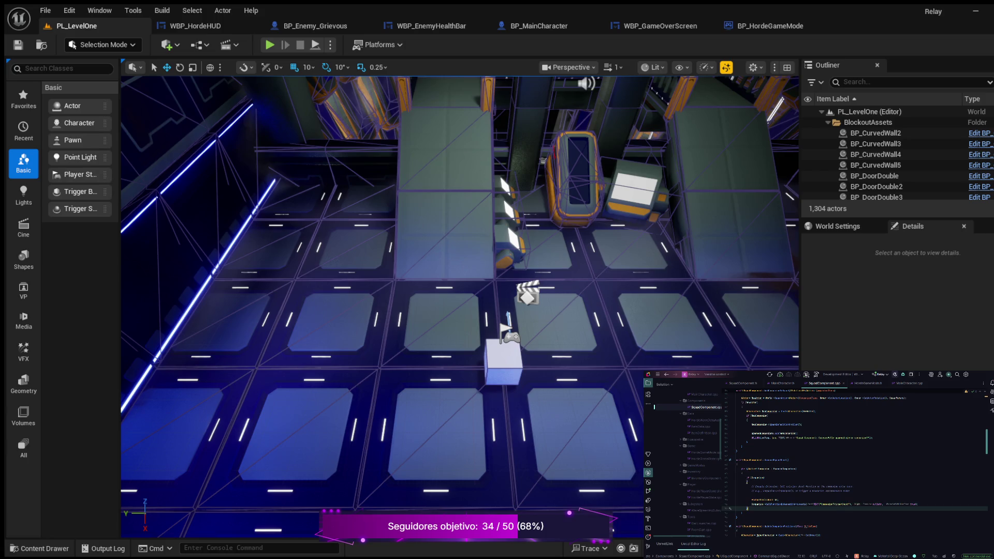
{"action": "key", "text": "Return"}
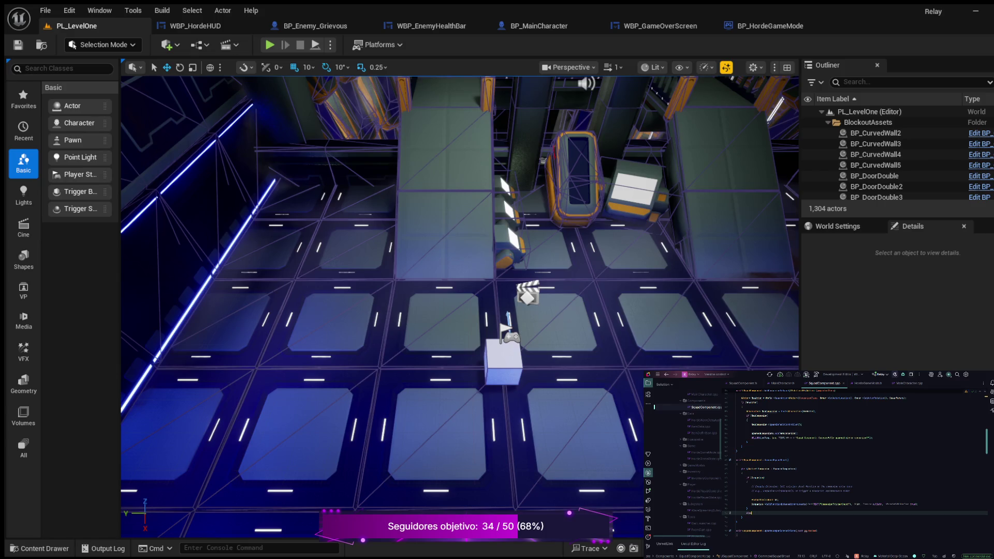
{"action": "key", "text": "Return"}
{"action": "type", "text": "{"}
{"action": "key", "text": "Return"}
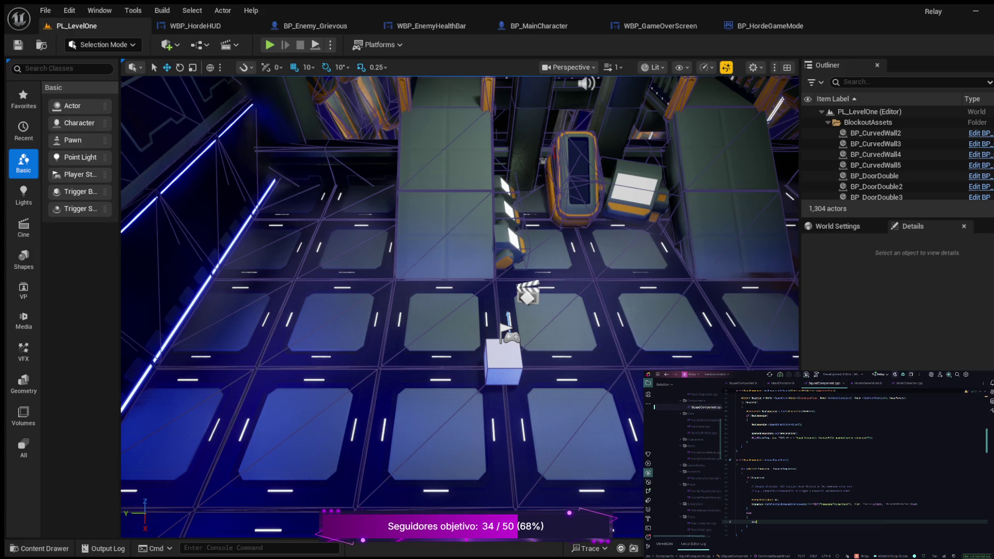
{"action": "type", "text": "o"}
{"action": "key", "text": "Return"}
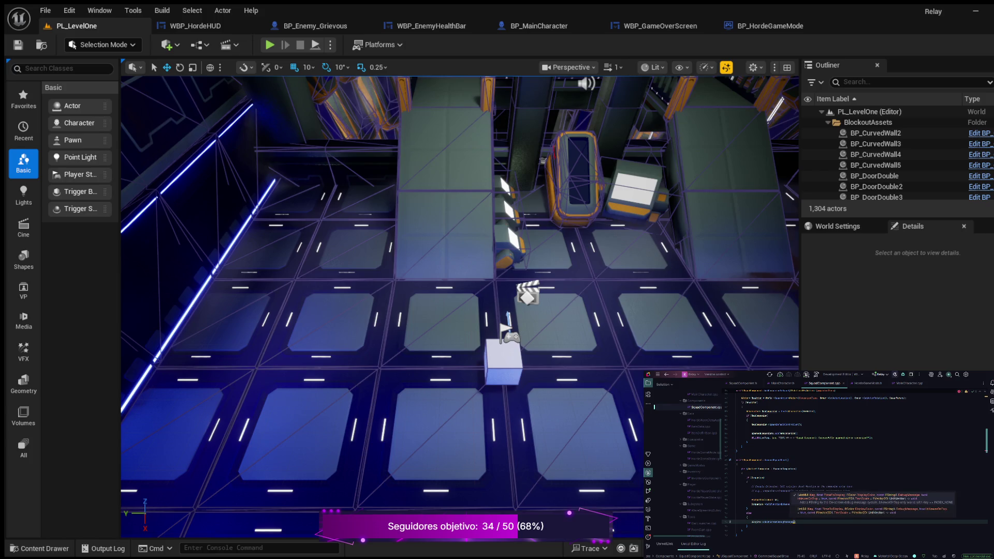
Fill in the call's arguments, retyping the colour as an FColor:: constant, and check its overload.
{"action": "type", "text": ","}
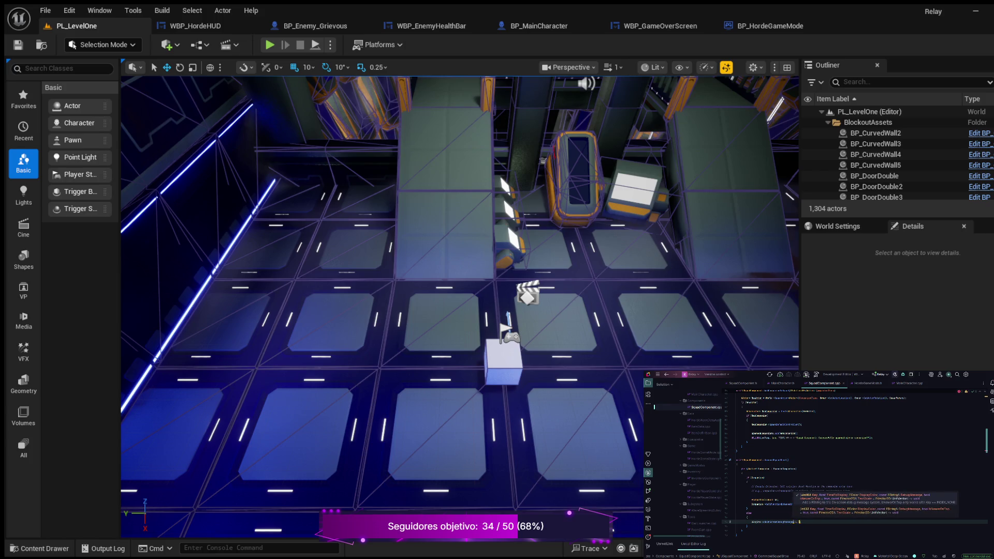
{"action": "type", "text": ", .f,"}
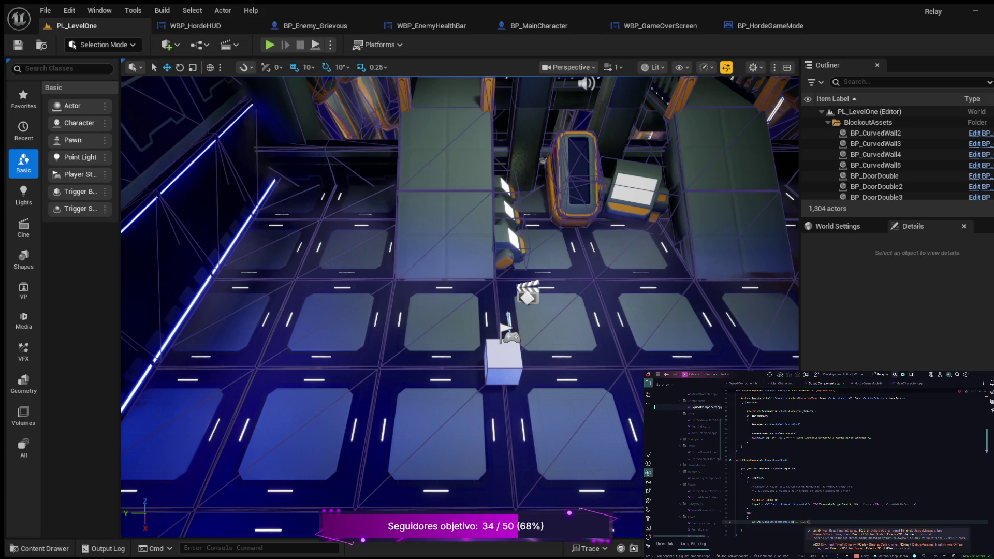
{"action": "type", "text": " Fo"}
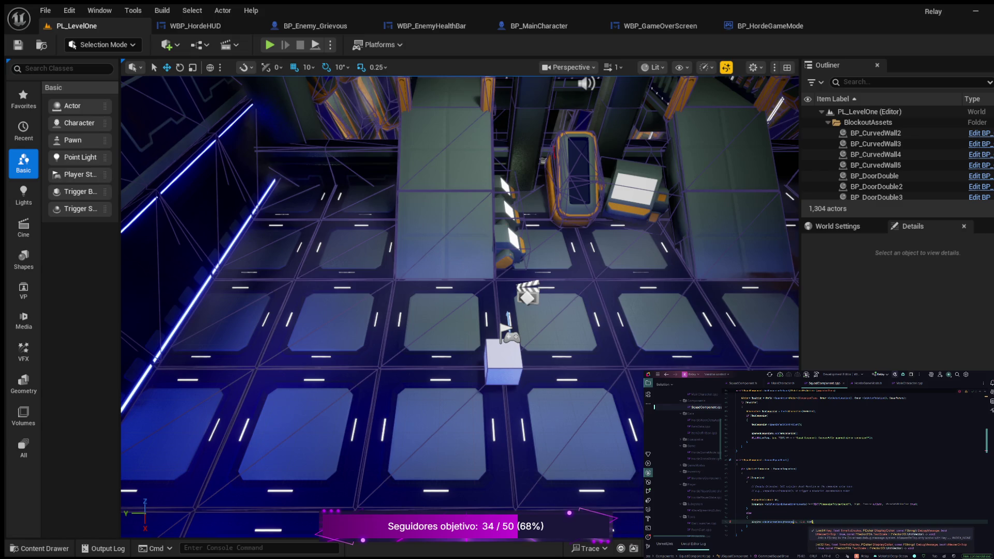
{"action": "key", "text": "Return"}
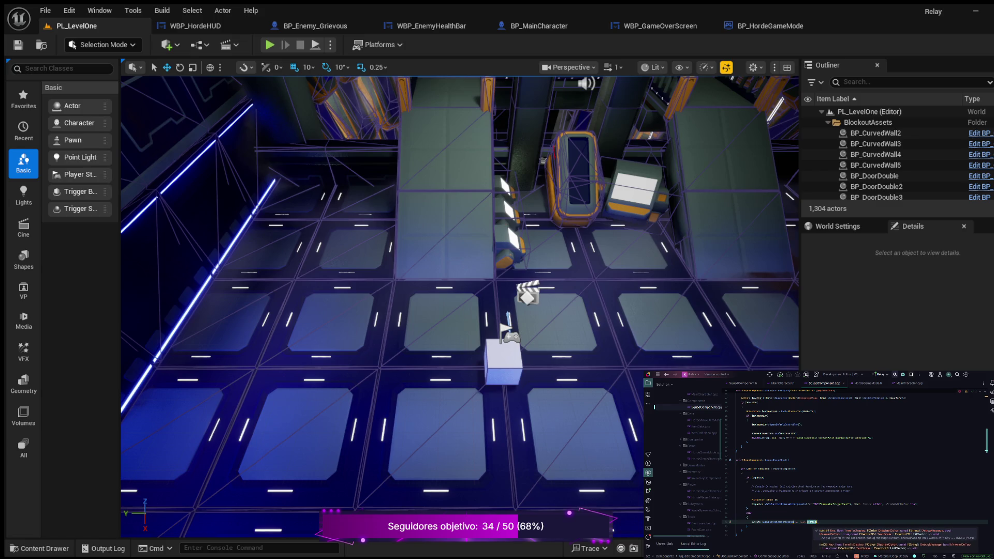
{"action": "key", "text": "BackSpace"}
{"action": "key", "text": "BackSpace"}
{"action": "key", "text": "BackSpace"}
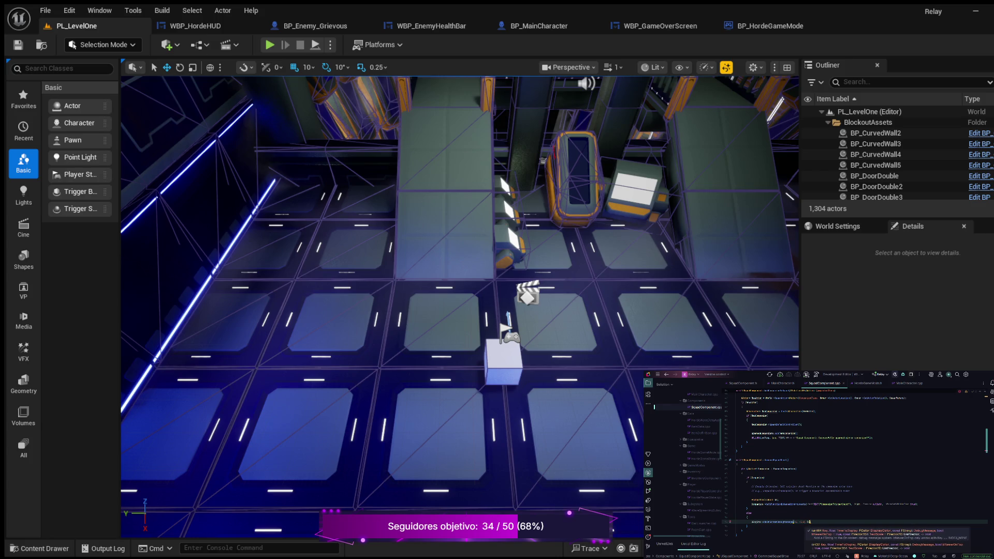
{"action": "type", "text": "::"}
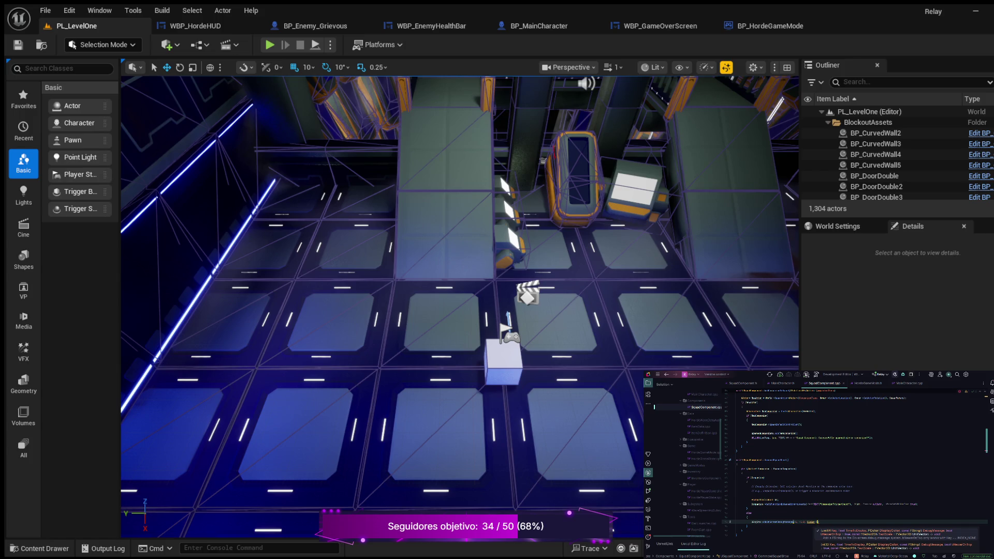
{"action": "type", "text": "e"}
{"action": "type", "text": ","}
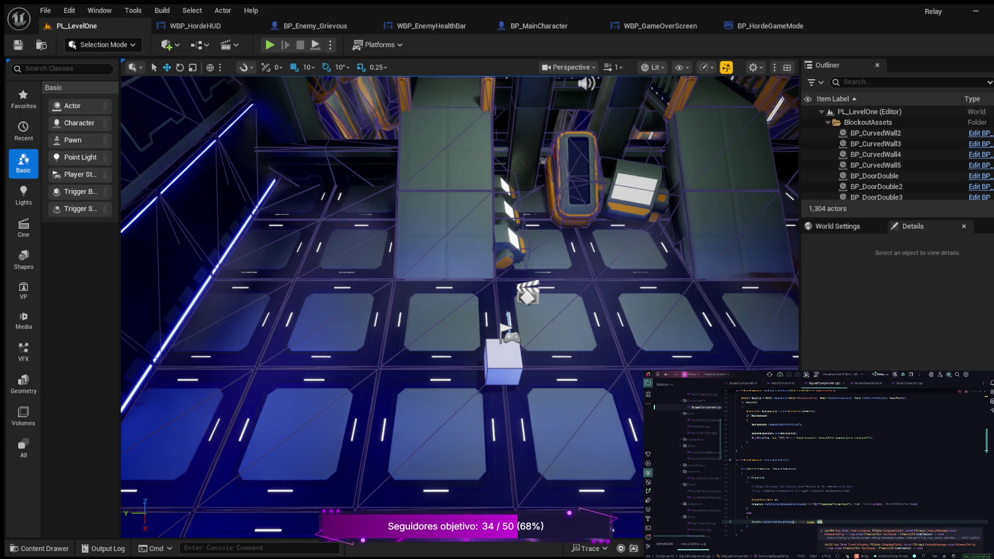
{"action": "type", "text": ");"}
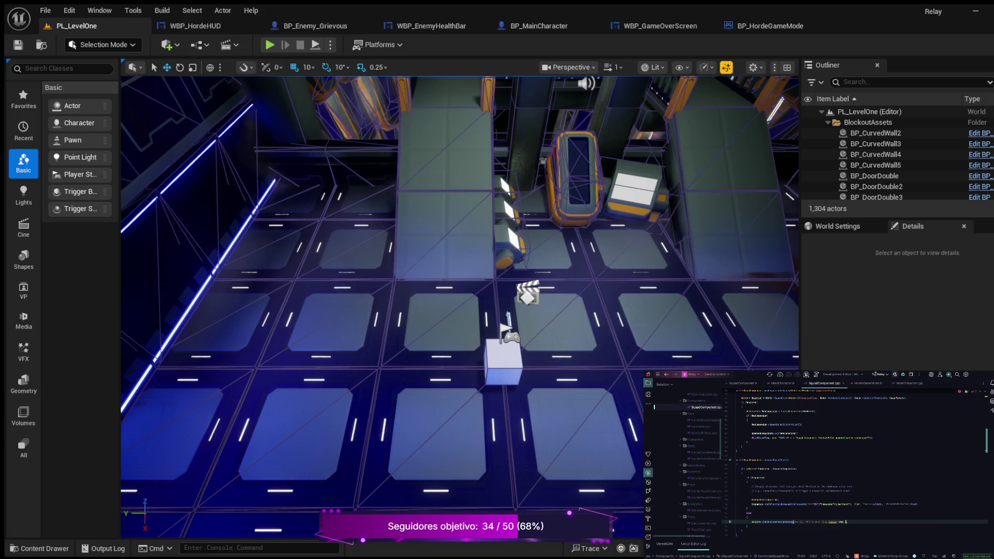
{"action": "key", "text": "ctrl+shift+space"}
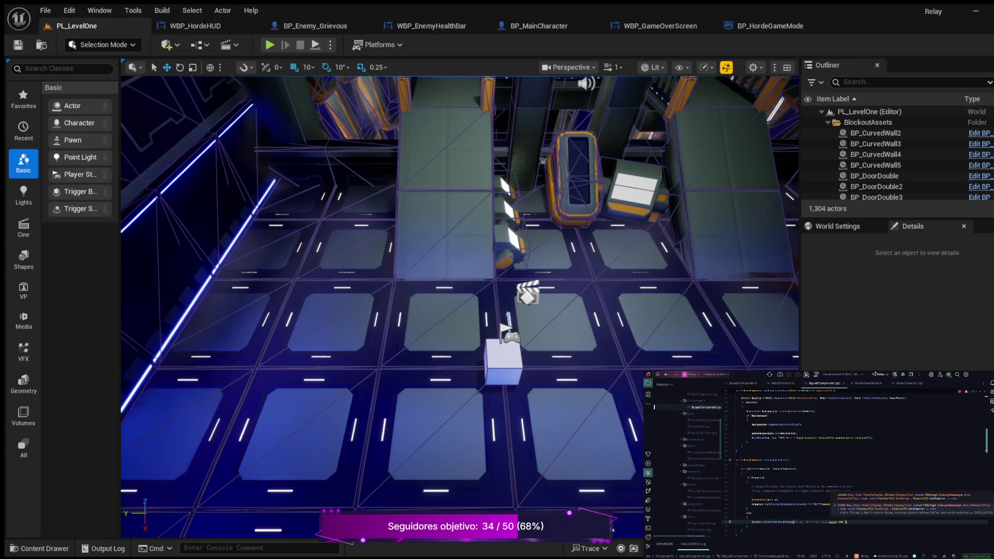
Finish the debug call with TEXT("No Companion") as its message and launch the level in play mode.
{"action": "type", "text": ")"}
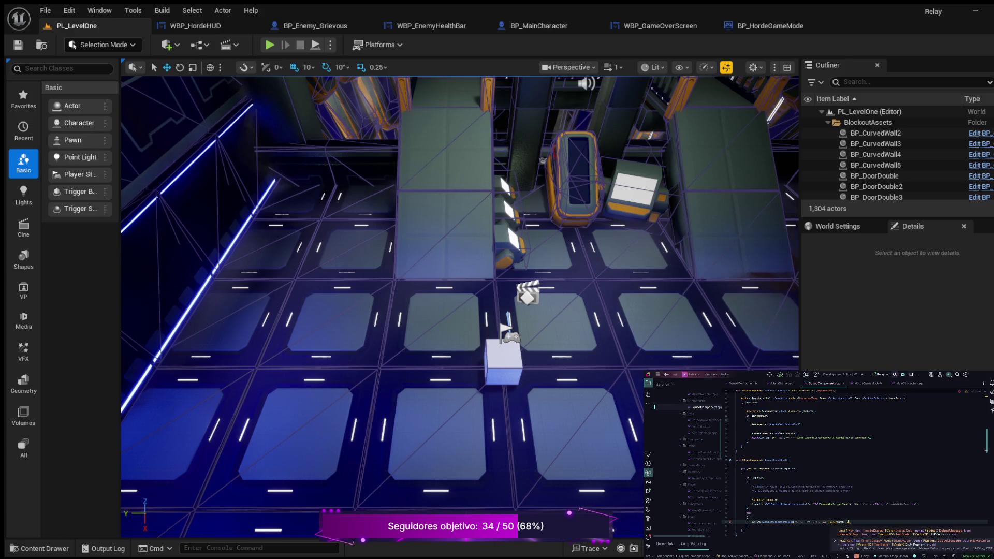
{"action": "type", "text": "TEXT("}
{"action": "type", "text": "\""}
{"action": "type", "text": "("}
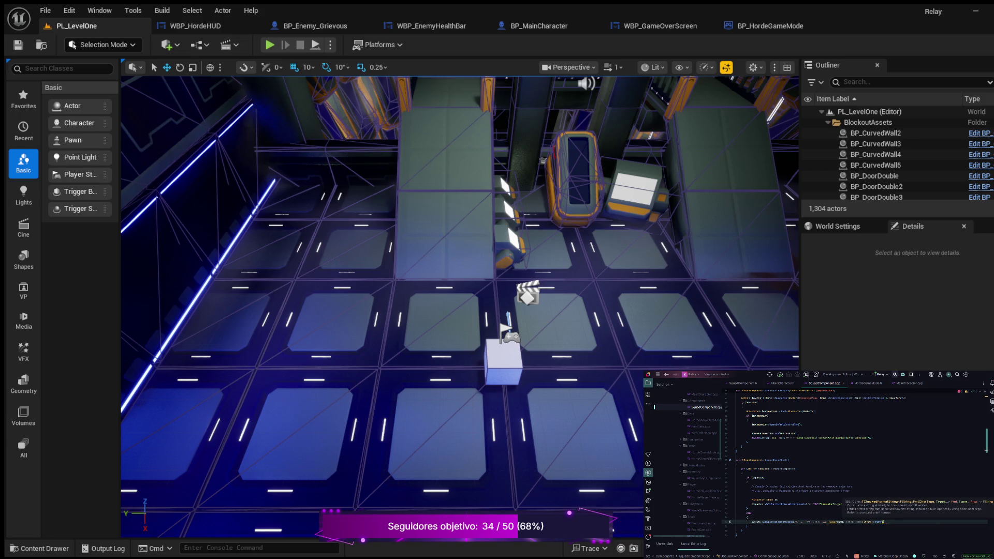
{"action": "type", "text": "T"}
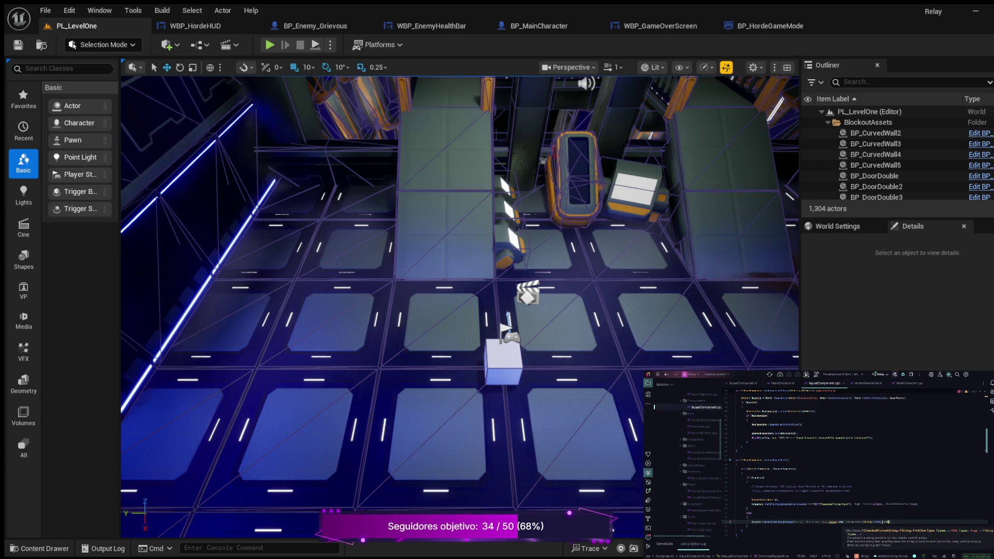
{"action": "type", "text": "E"}
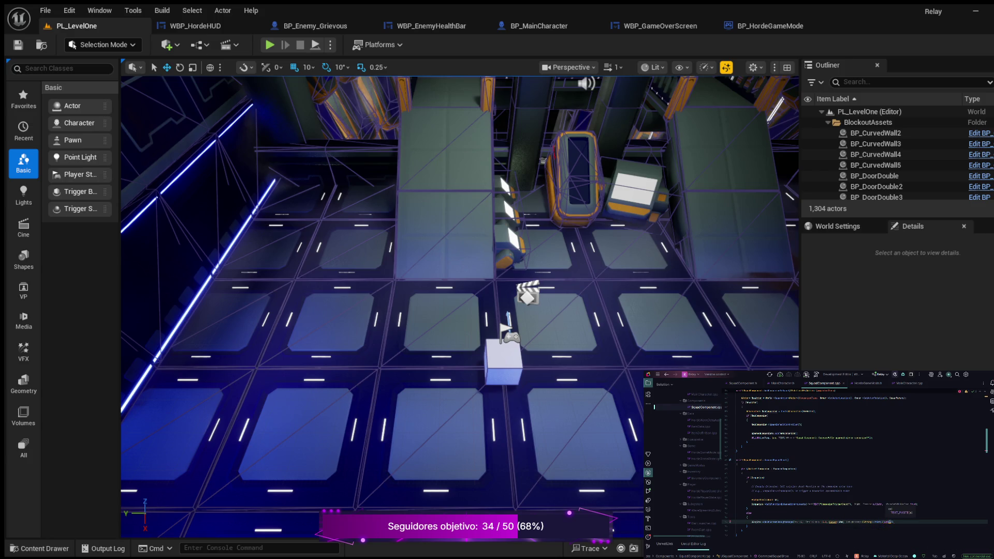
{"action": "type", "text": "XT(\""}
{"action": "key", "text": "Escape"}
{"action": "type", "text": "panion"}
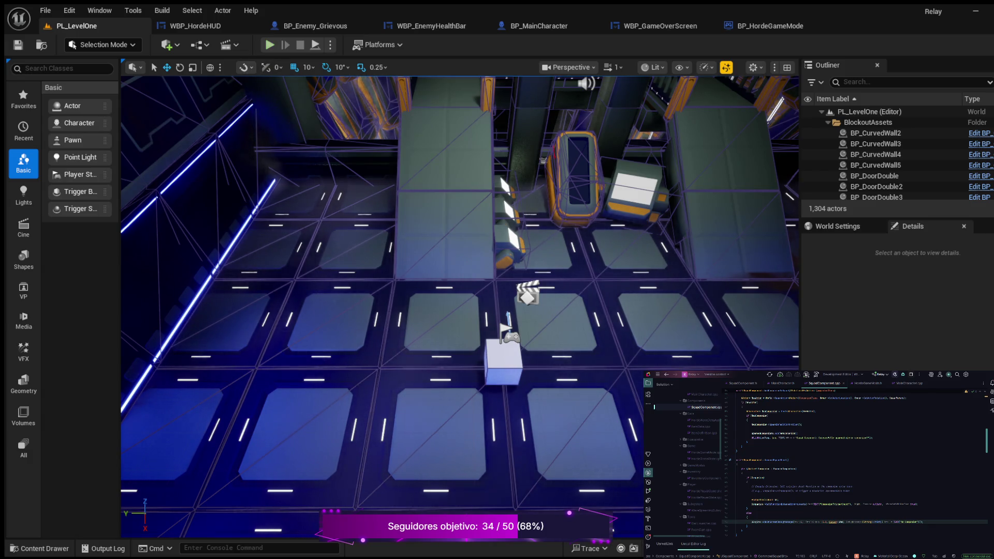
{"action": "key", "text": "alt+p"}
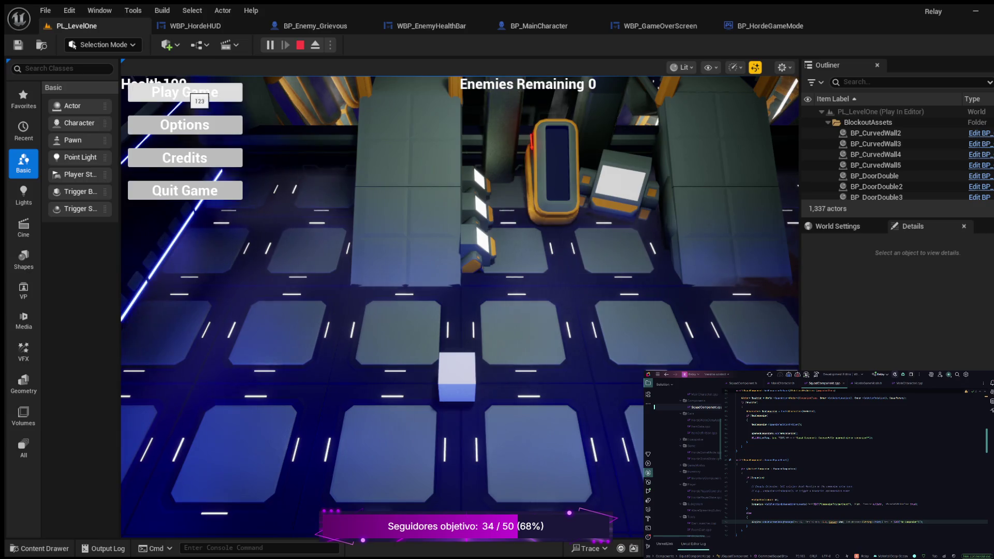
Choose Play Game on the main menu, walk forward and left, then stop the play session.
{"action": "left_click", "coordinate": [185, 92]}
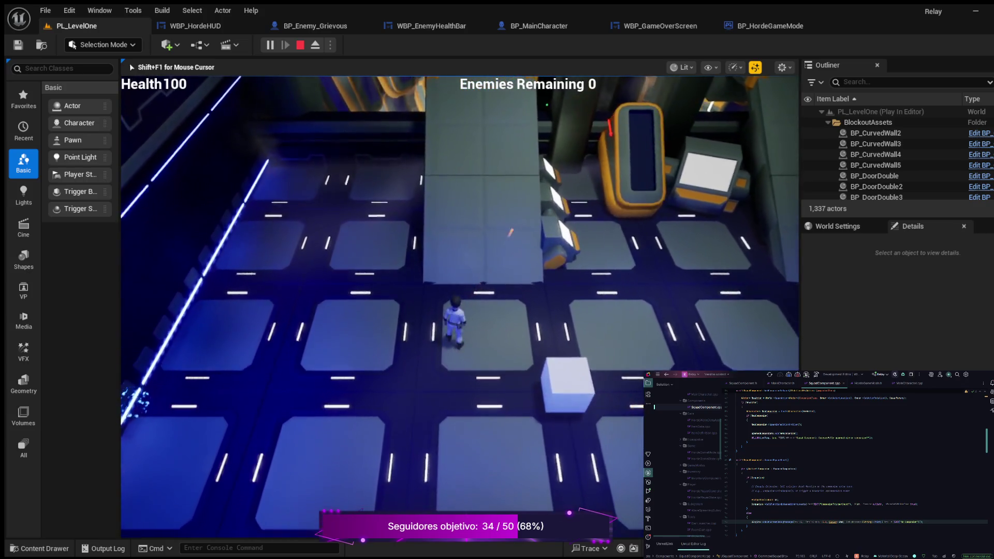
{"action": "key", "text": "w"}
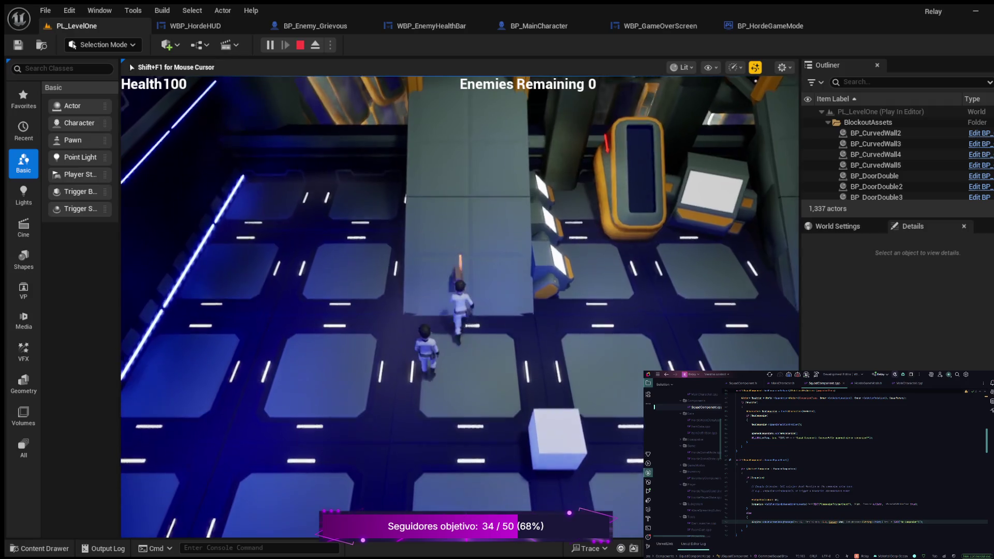
{"action": "key", "text": "a"}
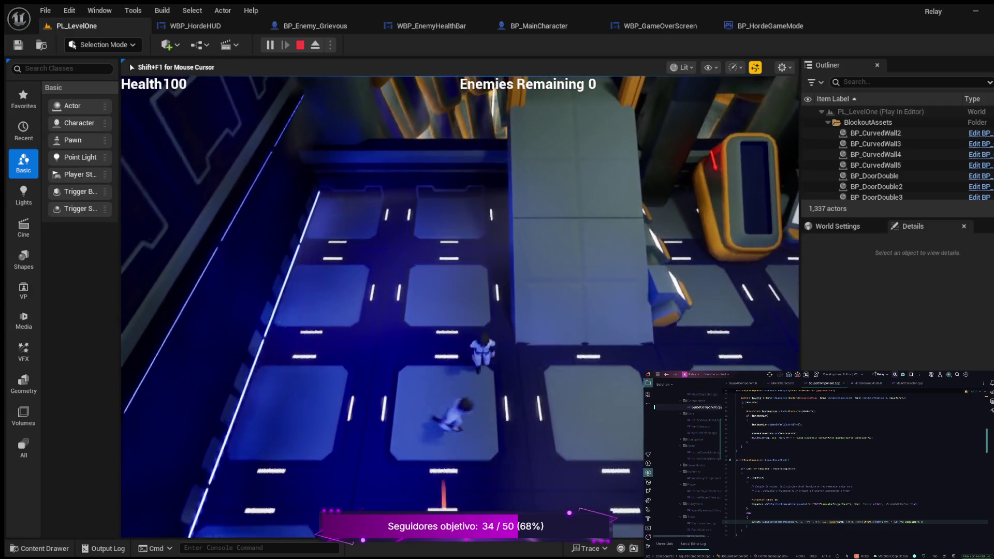
{"action": "key", "text": "Escape"}
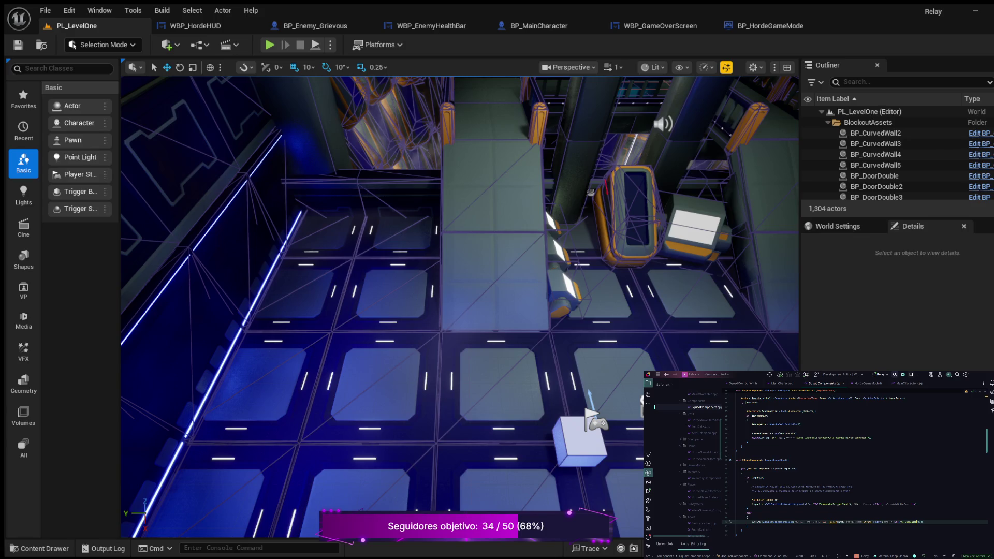
Copy the AddOnScreenDebugMessage line and move to the line after the squad component lookup.
{"action": "scroll", "coordinate": [854, 466], "scroll_direction": "down", "scroll_amount": 2}
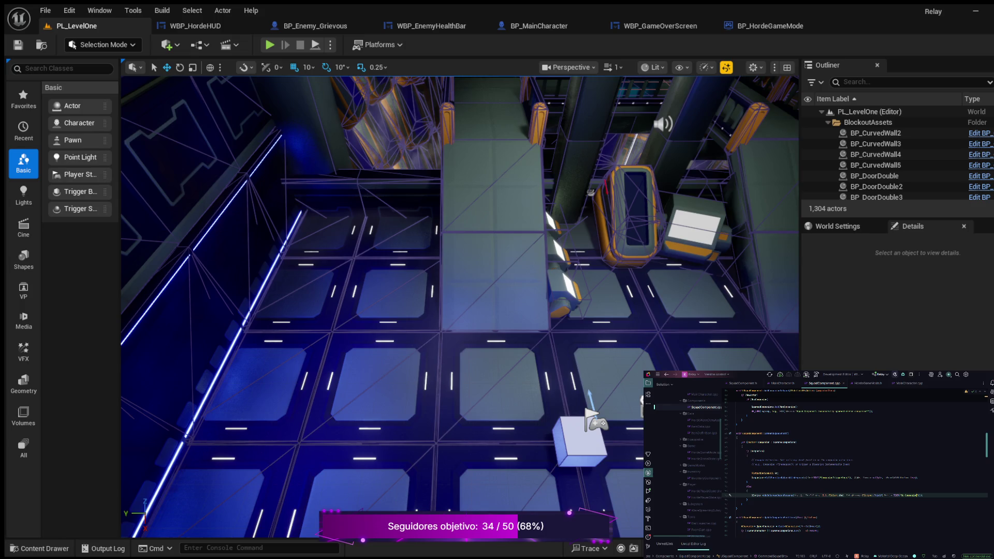
{"action": "left_click_drag", "start_coordinate": [751, 494], "coordinate": [924, 494]}
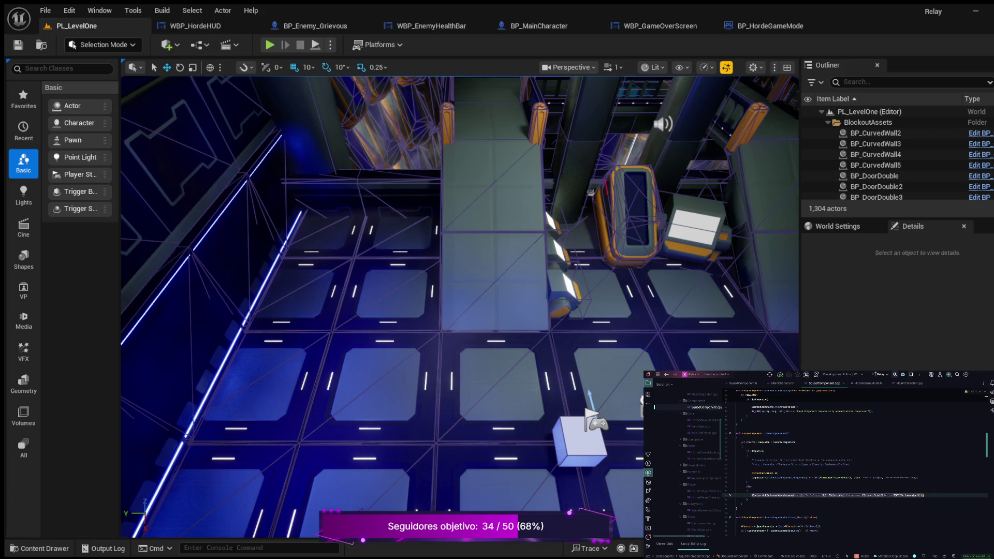
{"action": "left_click", "coordinate": [751, 486]}
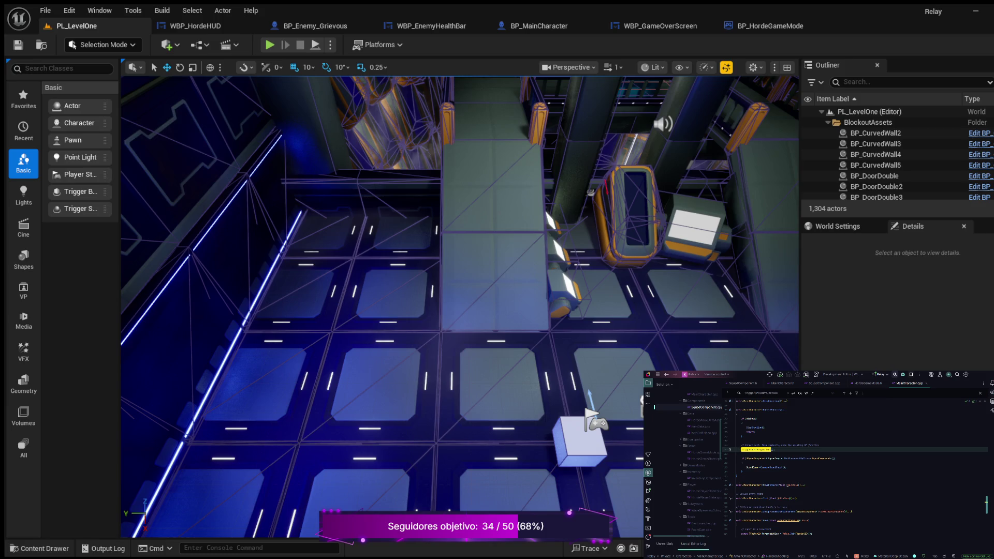
{"action": "left_click", "coordinate": [742, 471]}
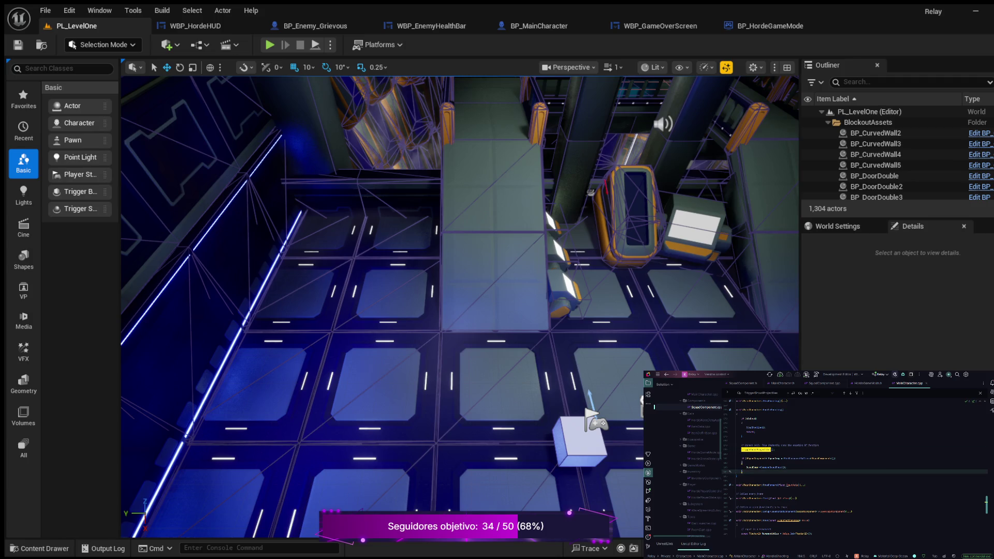
Add an else block printing TEXT("No SquadComponent") via AddOnScreenDebugMessage, then play the level.
{"action": "key", "text": "Return"}
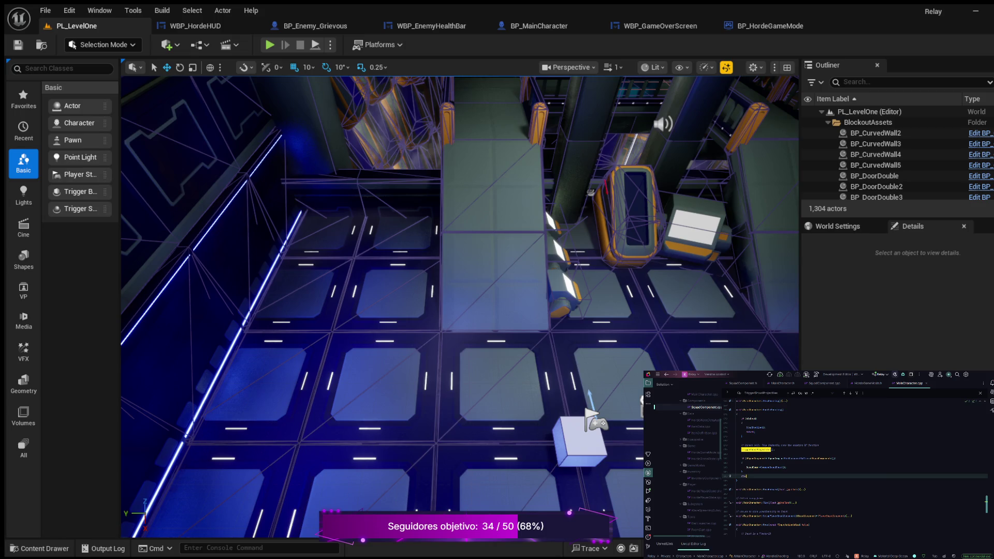
{"action": "key", "text": "Return"}
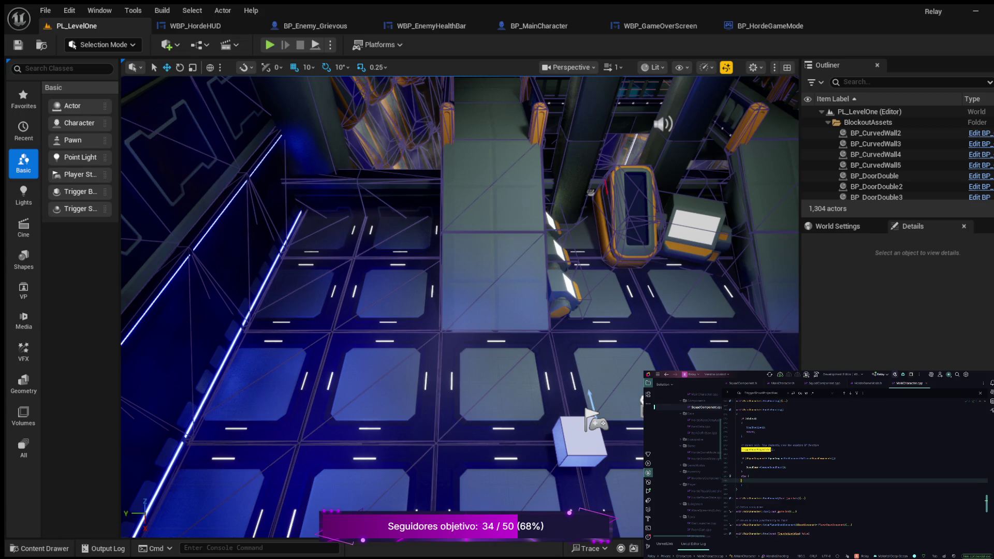
{"action": "type", "text": "{"}
{"action": "key", "text": "Return"}
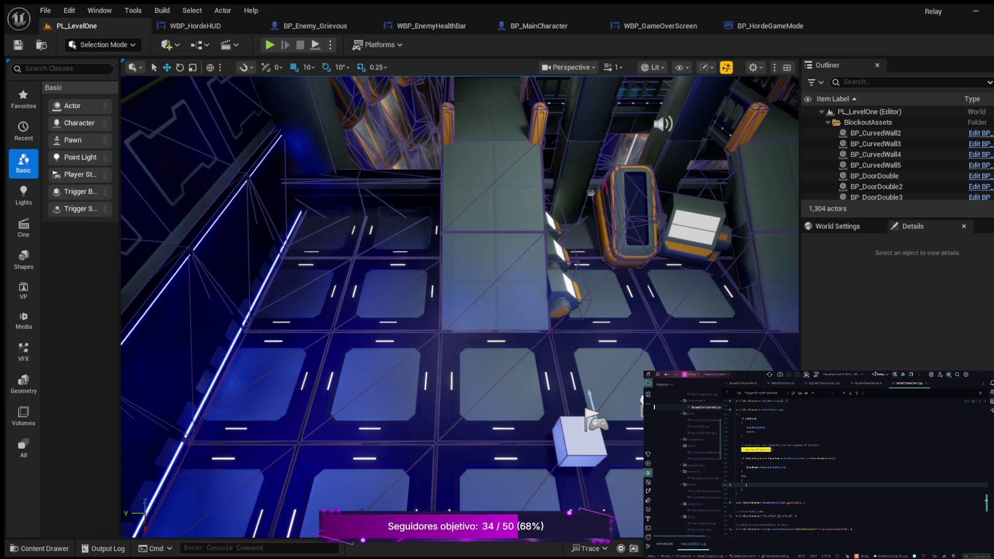
{"action": "key", "text": "ctrl+v"}
{"action": "key", "text": "BackSpace"}
{"action": "key", "text": "BackSpace"}
{"action": "key", "text": "BackSpace"}
{"action": "type", "text": "Component"}
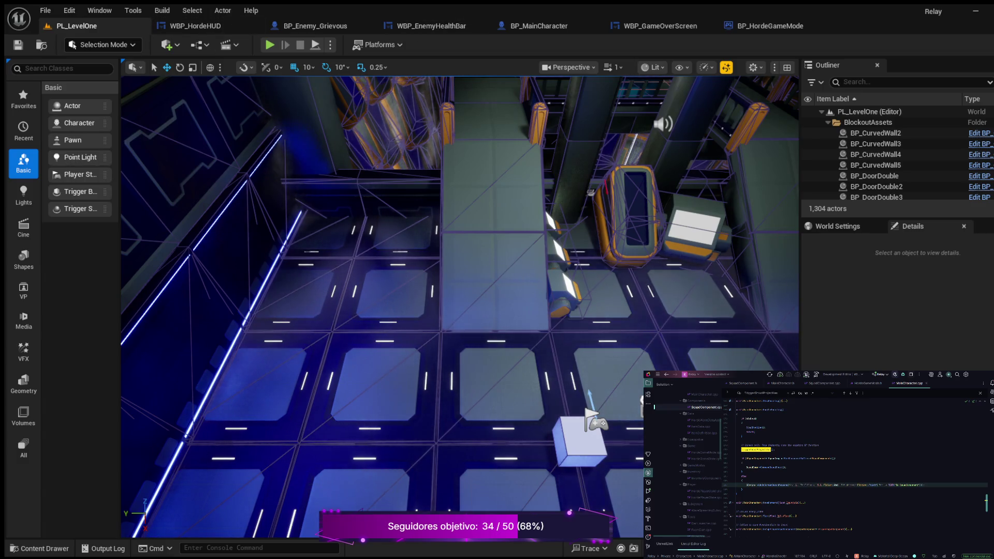
{"action": "key", "text": "alt+p"}
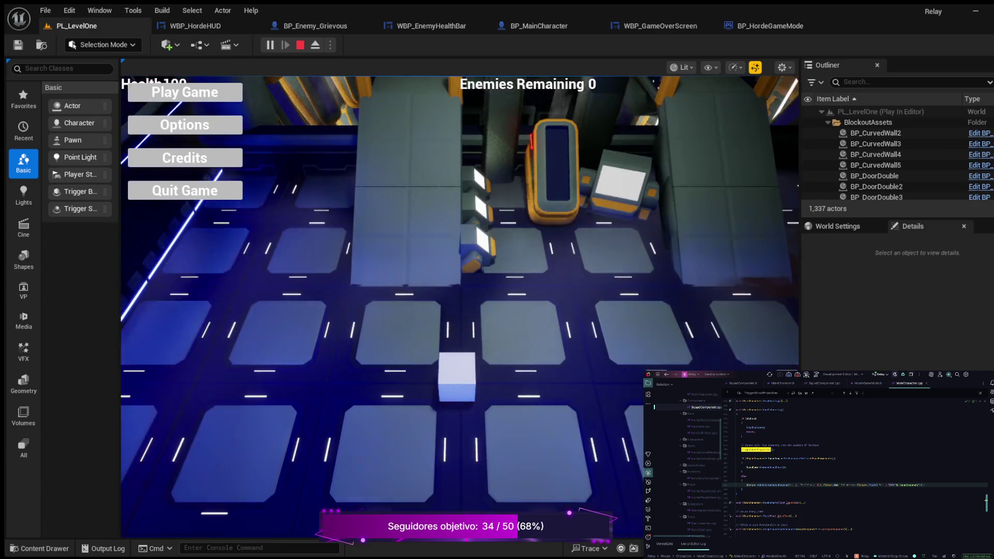
Start the game and run around the white block while firing with companions, then stop the session.
{"action": "left_click", "coordinate": [184, 92]}
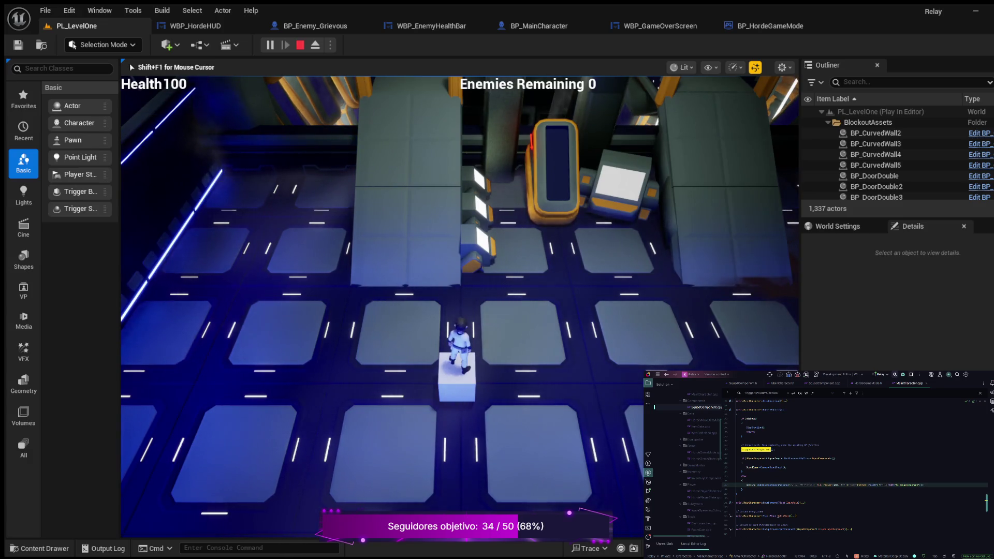
{"action": "key", "text": "a"}
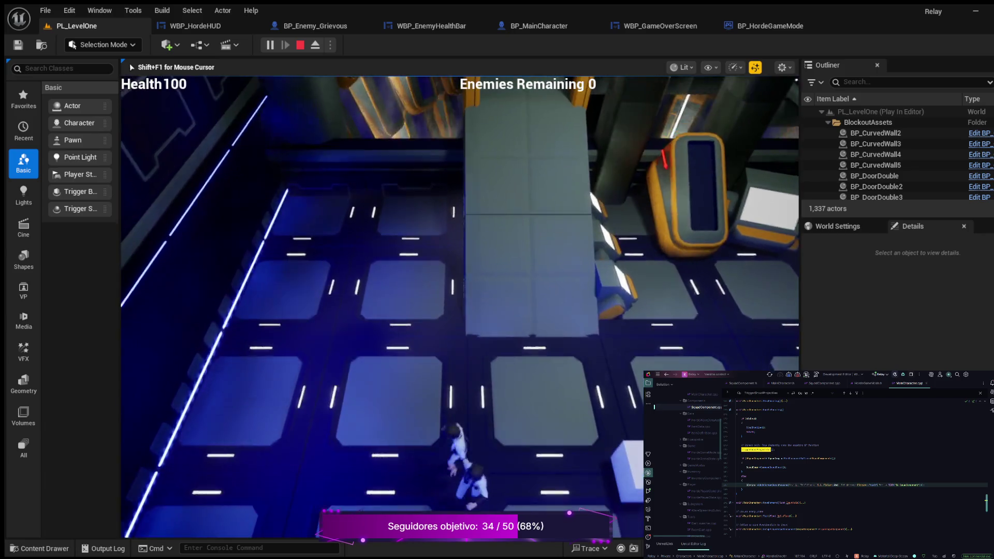
{"action": "key", "text": "s"}
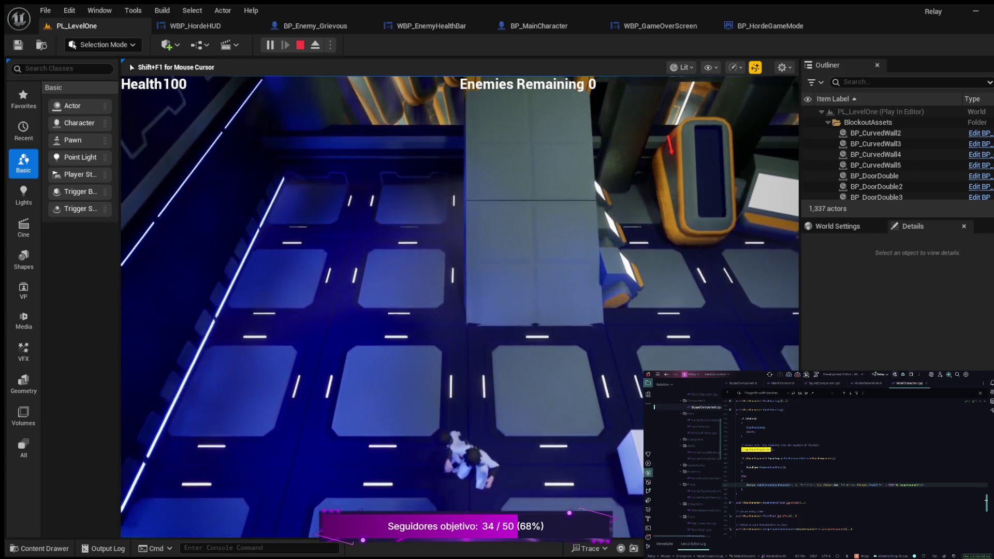
{"action": "key", "text": "w"}
{"action": "key", "text": "d"}
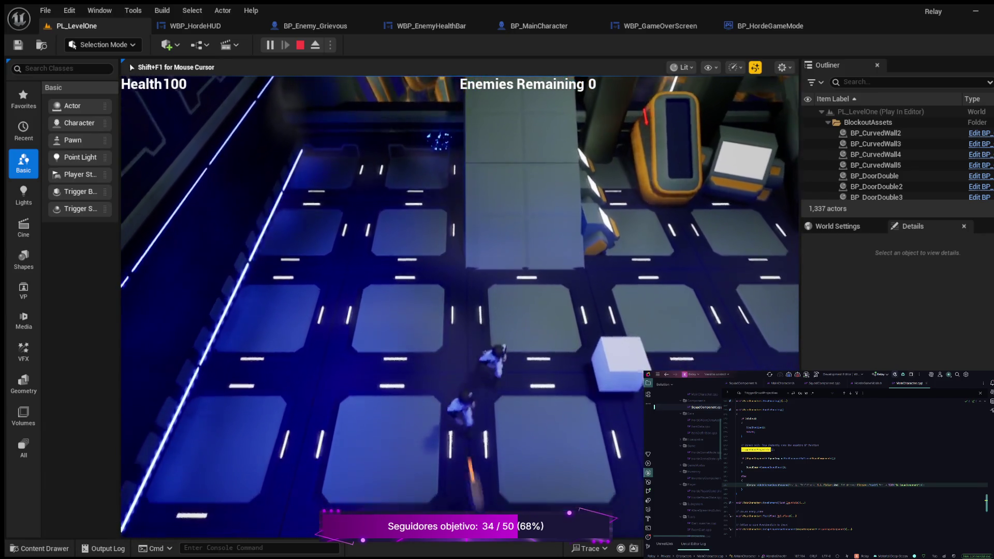
{"action": "key", "text": "a"}
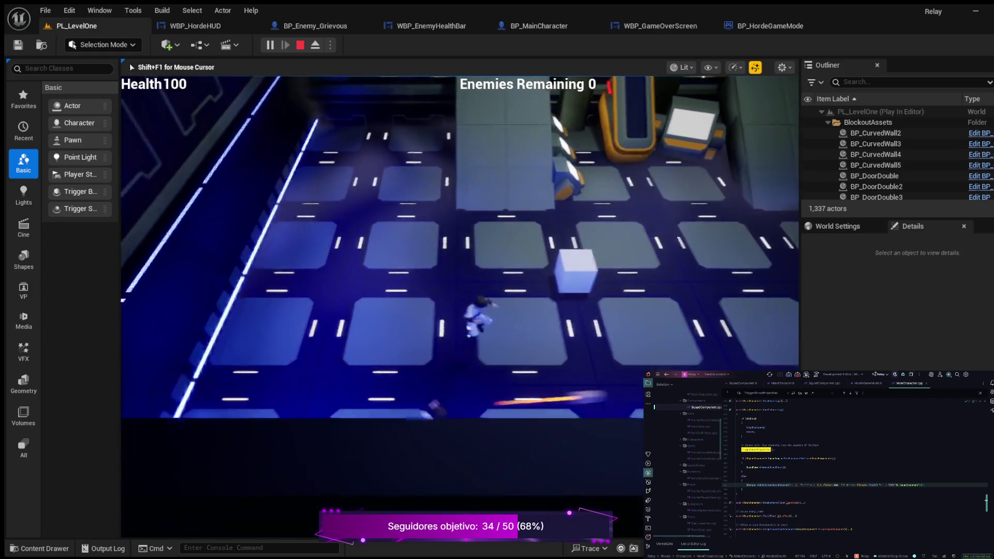
{"action": "key", "text": "w"}
{"action": "key", "text": "d"}
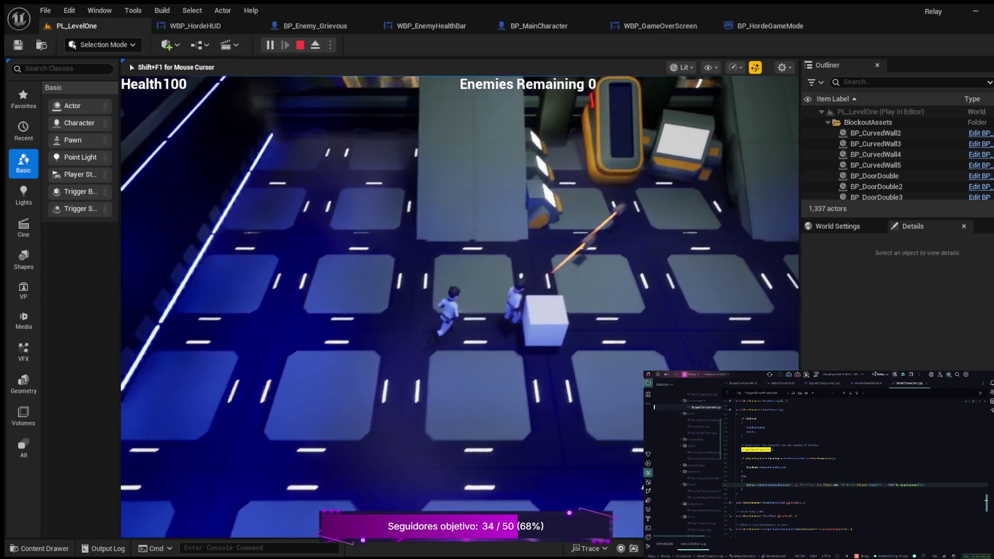
{"action": "key", "text": "d"}
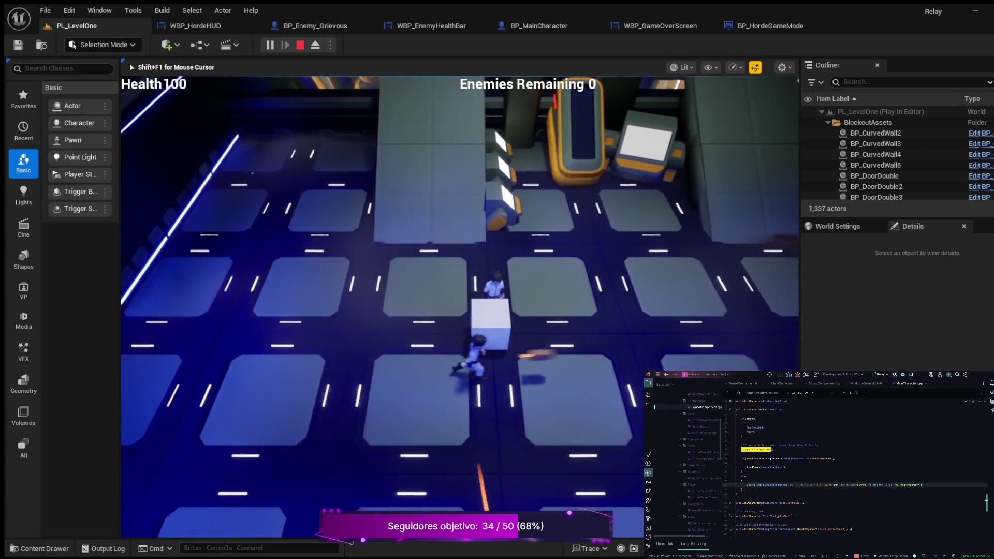
{"action": "key", "text": "Escape"}
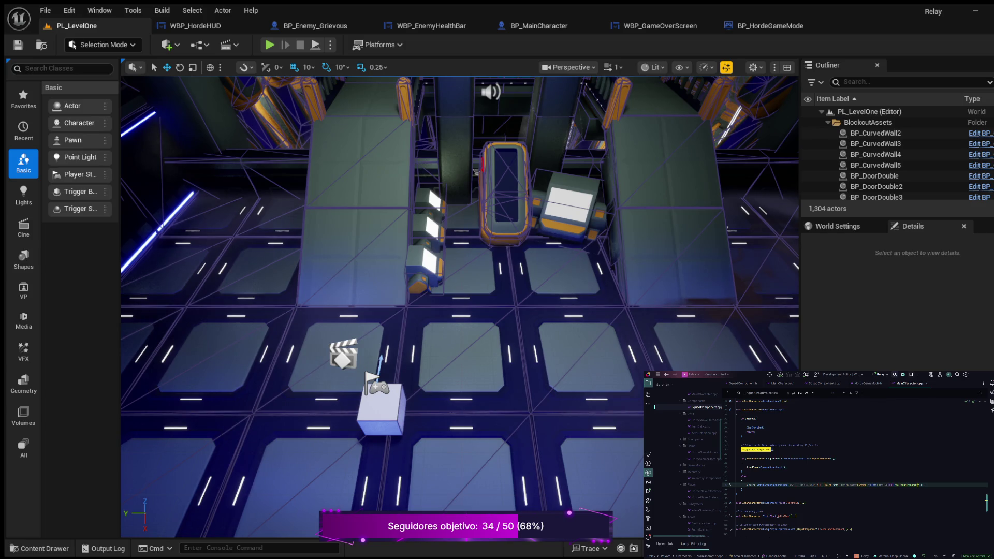
Look up the TriggerShootProjectile declaration in the header and return to MainCharacter.cpp.
{"action": "scroll", "coordinate": [854, 469], "scroll_direction": "up", "scroll_amount": 1}
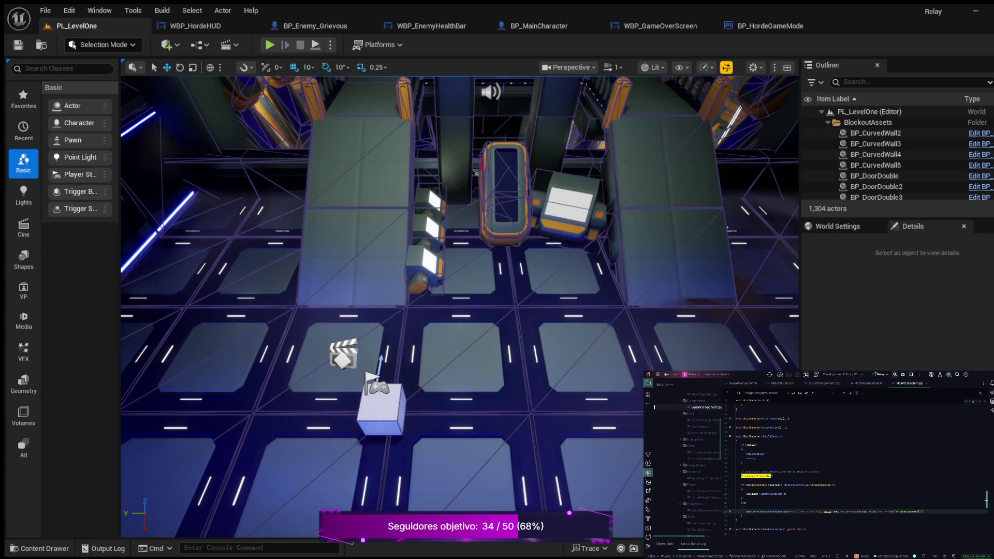
{"action": "left_click", "coordinate": [758, 476]}
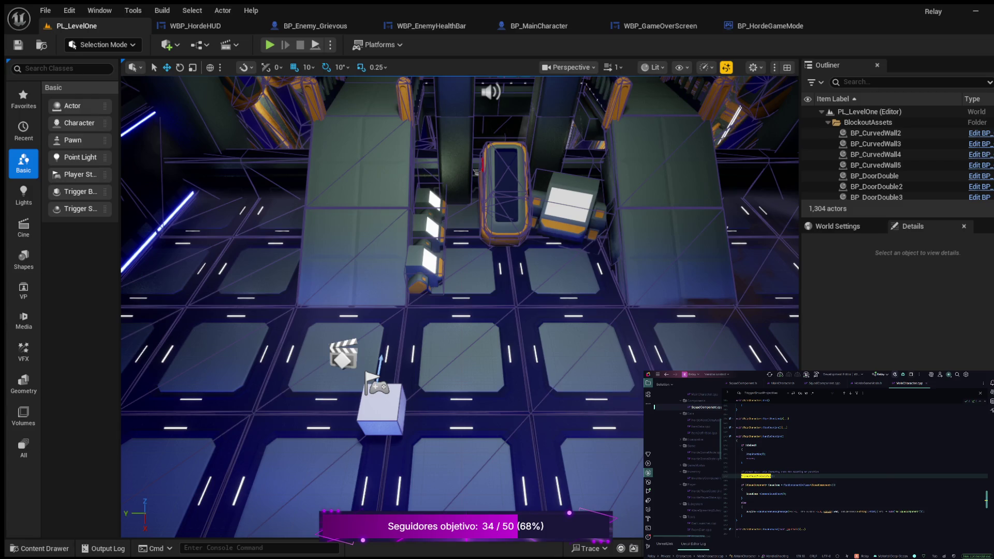
{"action": "key", "text": "F12"}
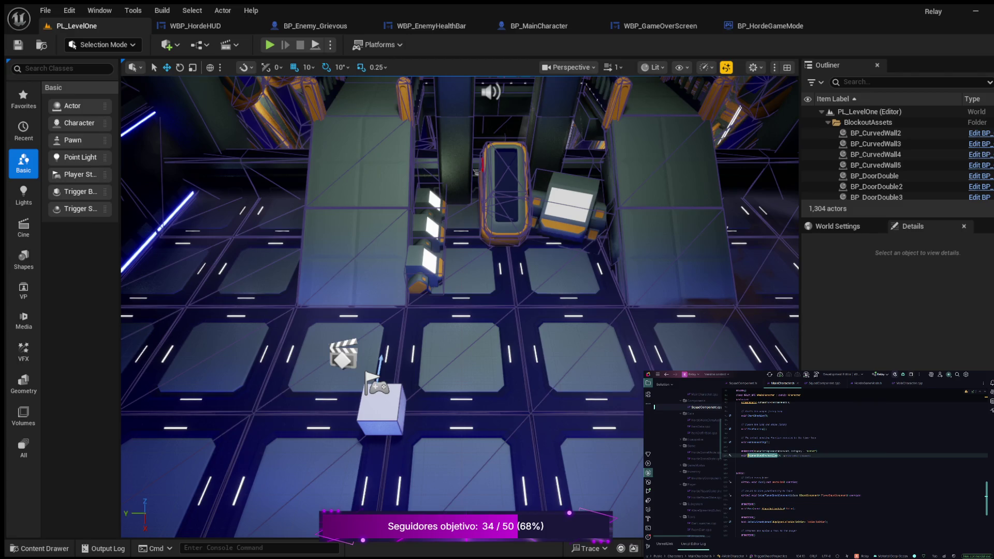
{"action": "key", "text": "ctrl+b"}
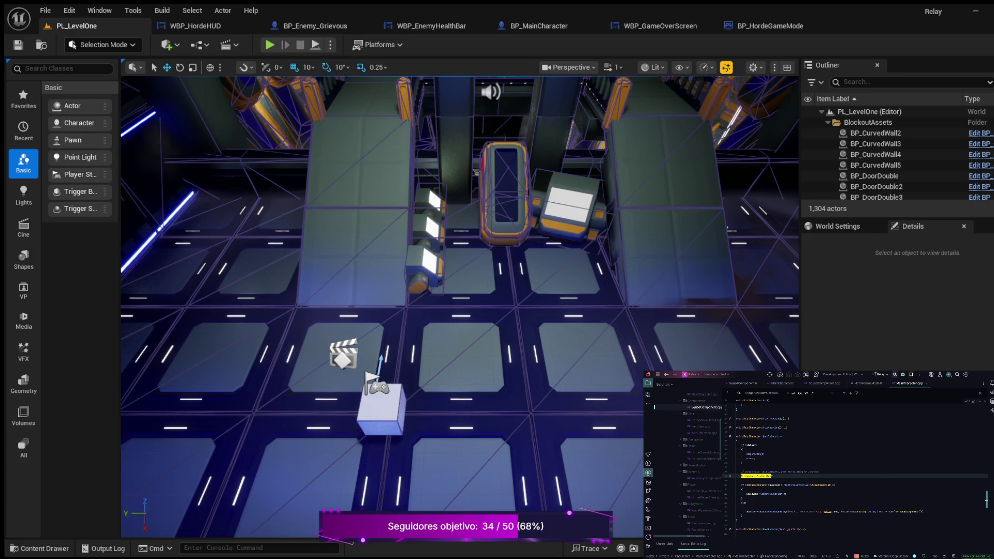
Paste the on-screen debug message line after CommenceSquadCommand() and start a play session.
{"action": "left_click_drag", "start_coordinate": [745, 511], "coordinate": [925, 511]}
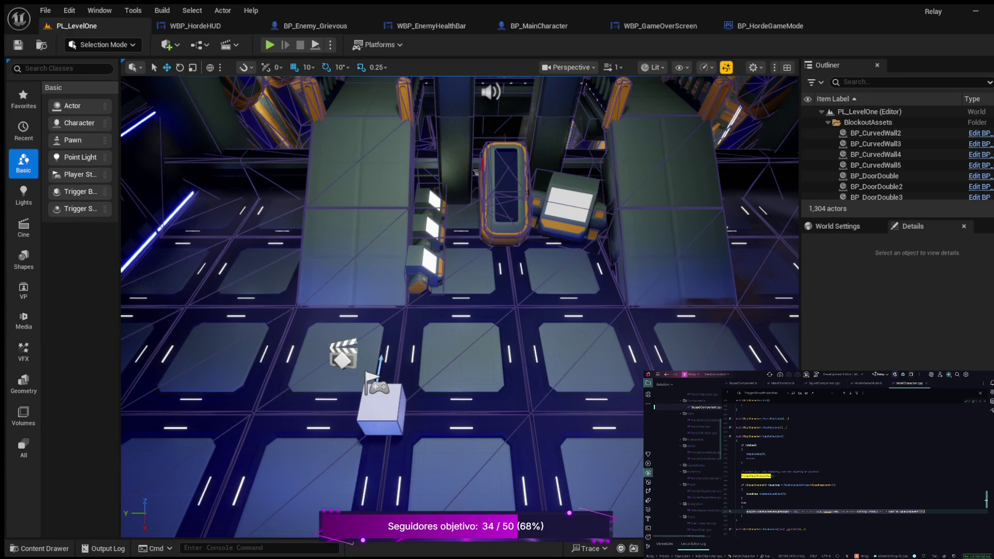
{"action": "left_click", "coordinate": [786, 494]}
{"action": "key", "text": "Return"}
{"action": "key", "text": "ctrl+v"}
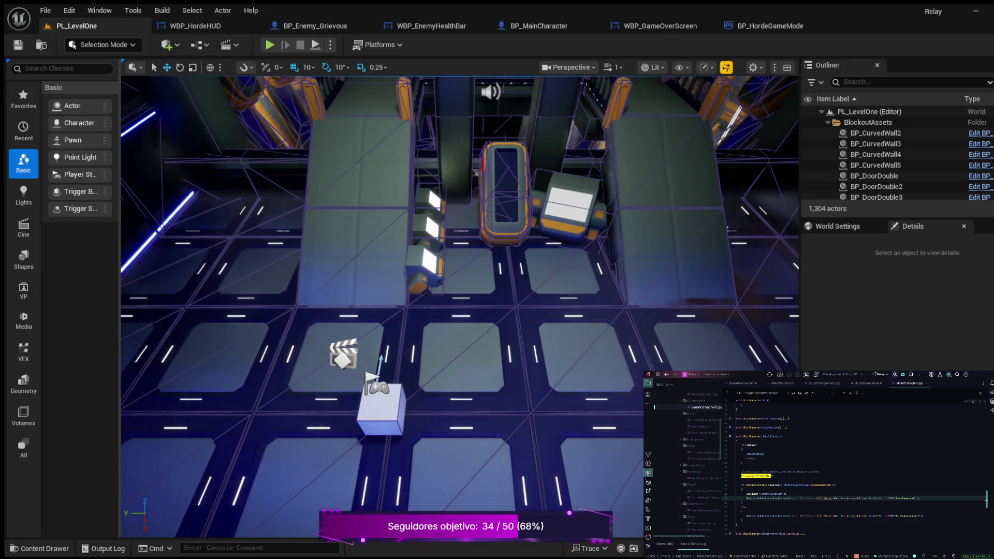
{"action": "key", "text": "alt+p"}
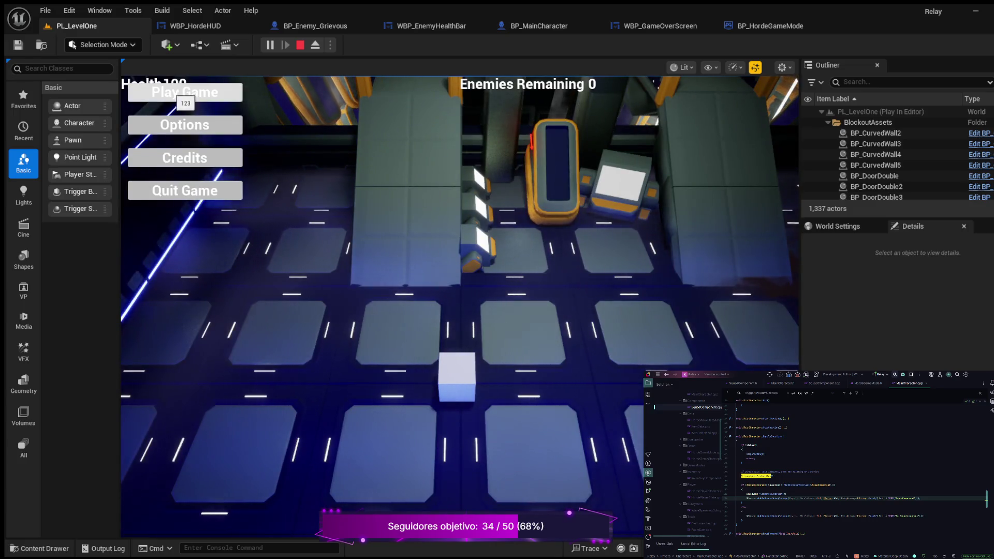
Start the game from the main menu, run the squad around with WASD while firing, then stop playing.
{"action": "left_click", "coordinate": [182, 93]}
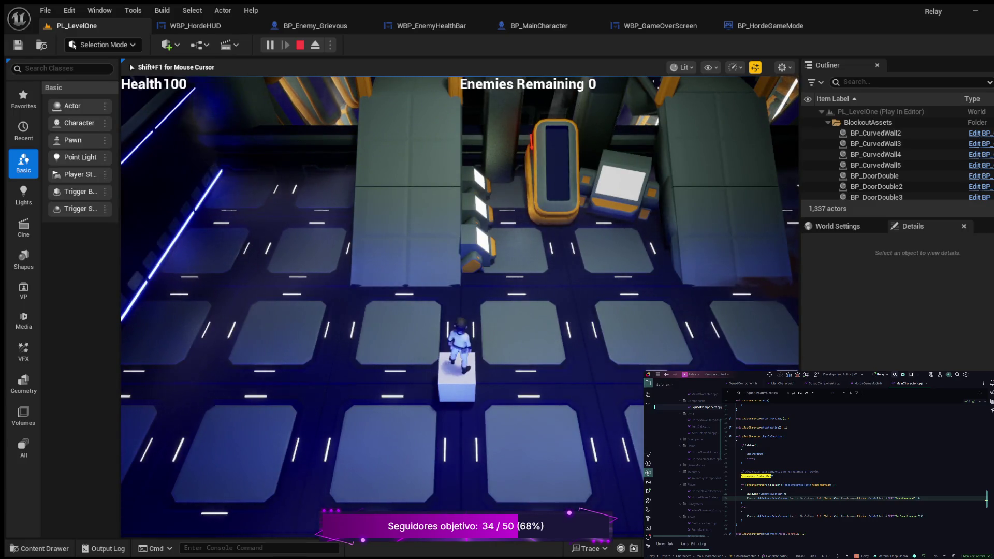
{"action": "key", "text": "a"}
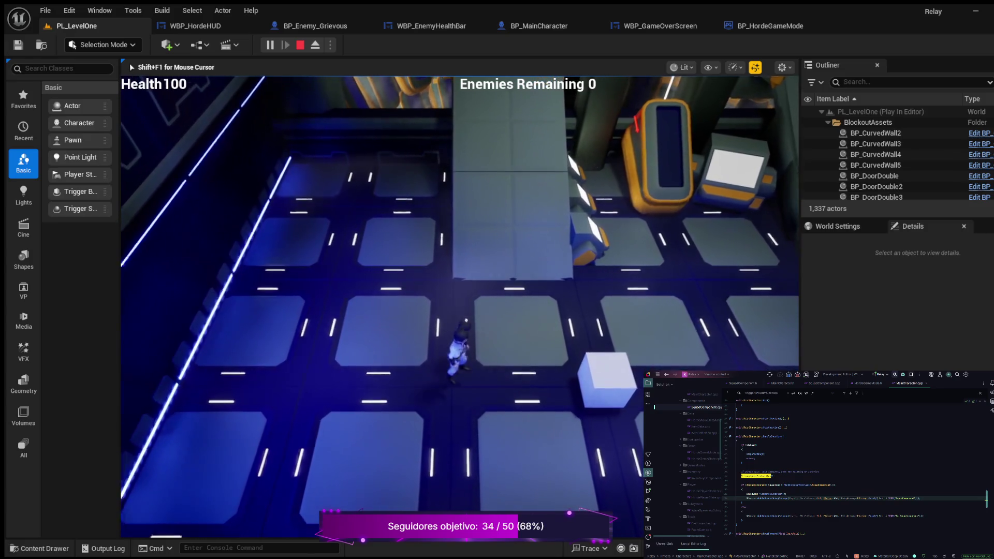
{"action": "key", "text": "w"}
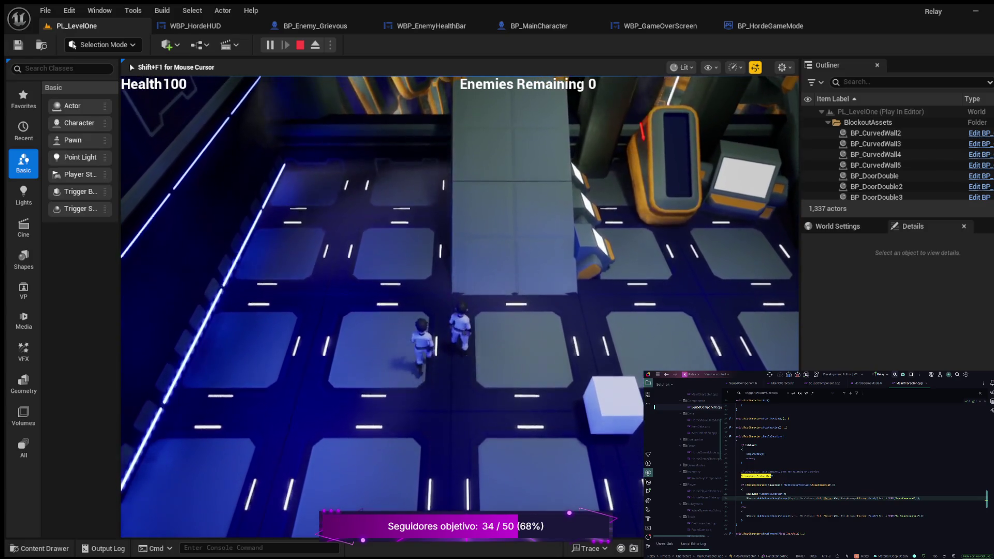
{"action": "key", "text": "s"}
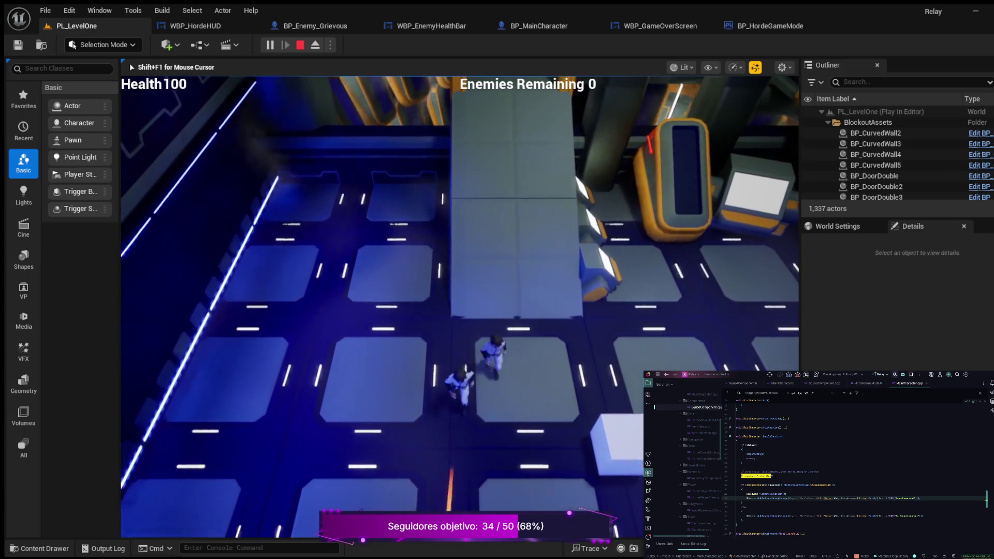
{"action": "key", "text": "a"}
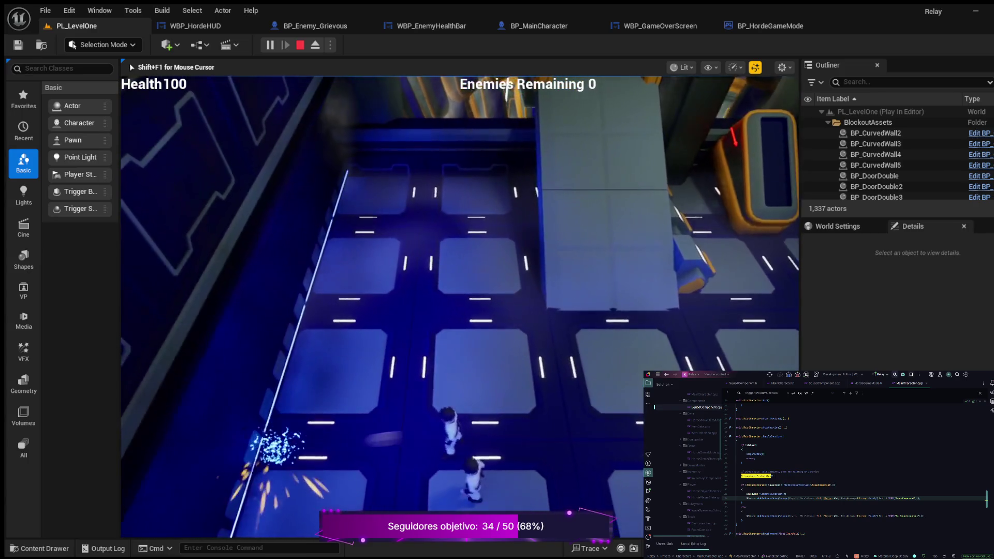
{"action": "key", "text": "w"}
{"action": "key", "text": "s"}
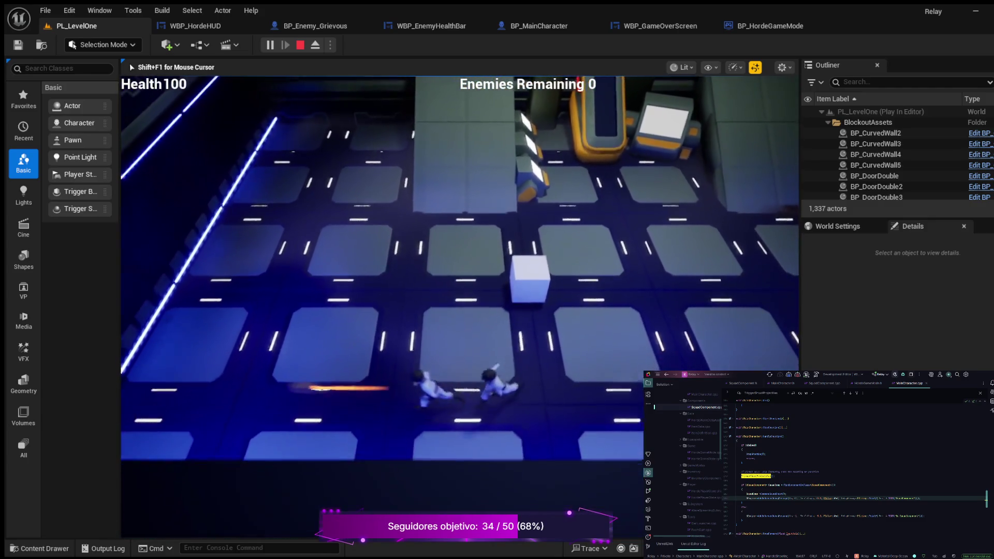
{"action": "key", "text": "w"}
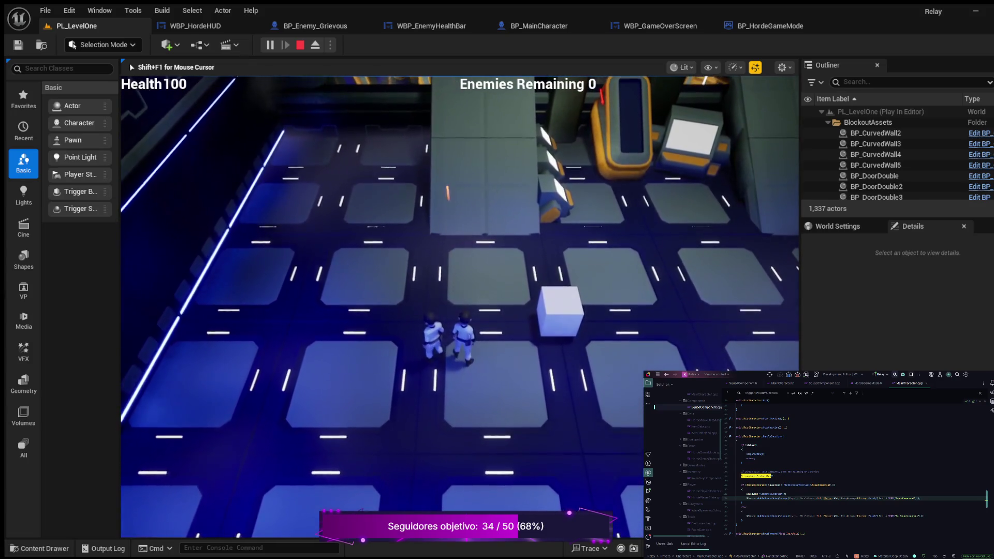
{"action": "key", "text": "Escape"}
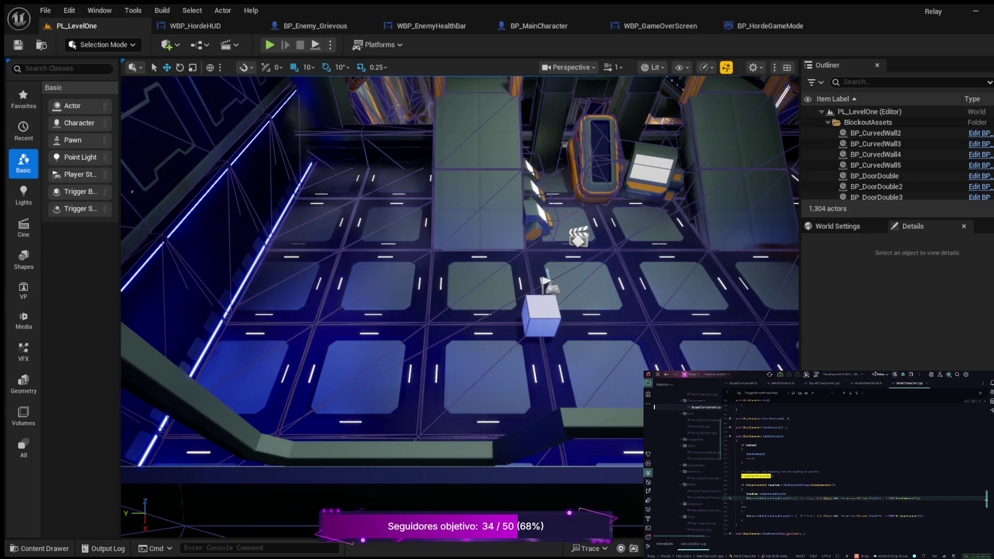
Delete the else block and the SetRelativeLocation line from MainCharacter.cpp.
{"action": "left_click_drag", "start_coordinate": [927, 516], "coordinate": [737, 506]}
{"action": "key", "text": "Delete"}
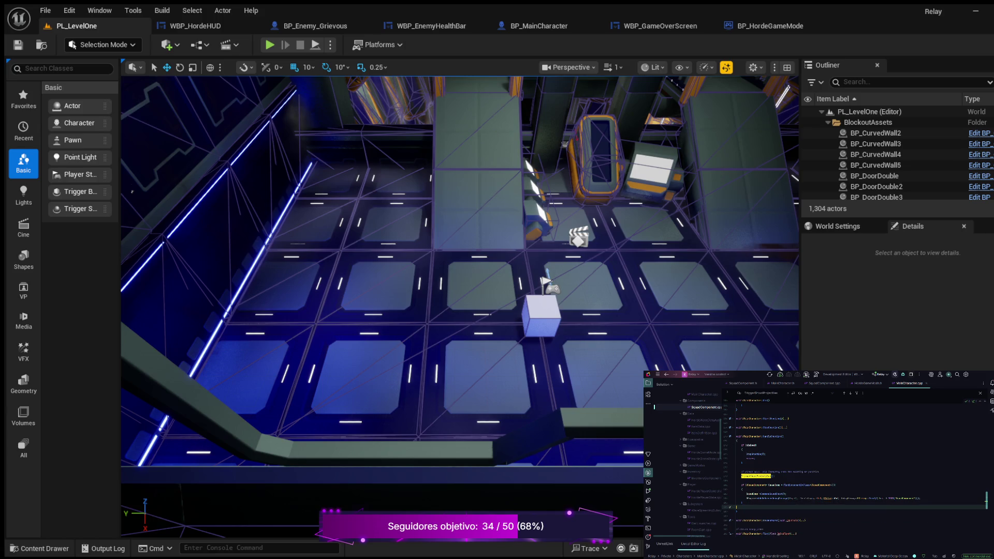
{"action": "left_click", "coordinate": [746, 498]}
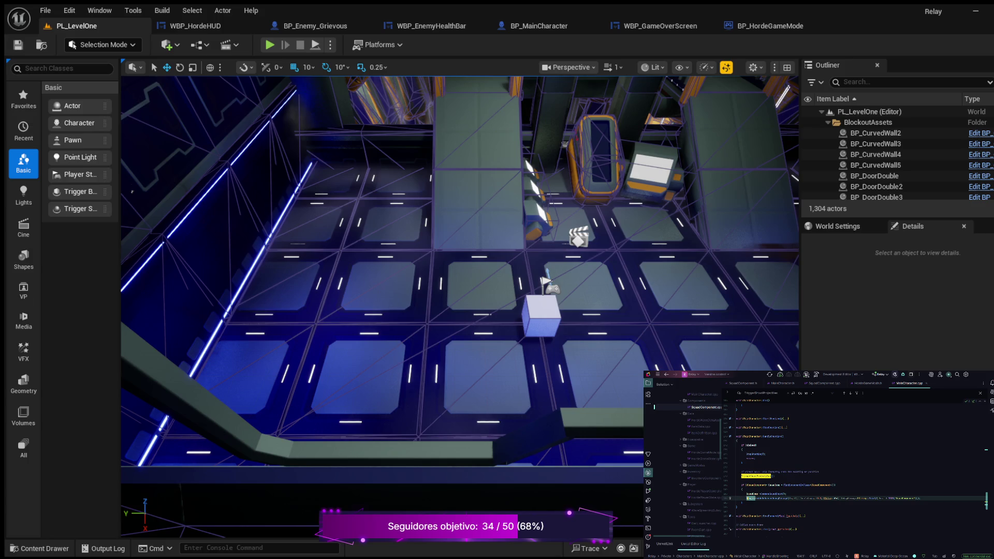
{"action": "key", "text": "ctrl+y"}
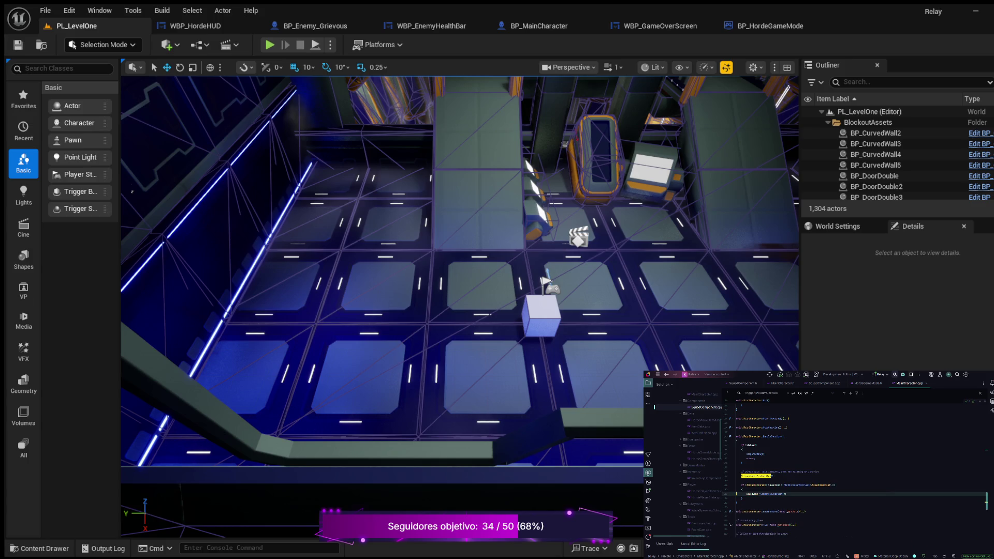
Go to the CreateSquadEscort definition in SquadComponent.cpp.
{"action": "double_click", "coordinate": [771, 494]}
{"action": "key", "text": "F12"}
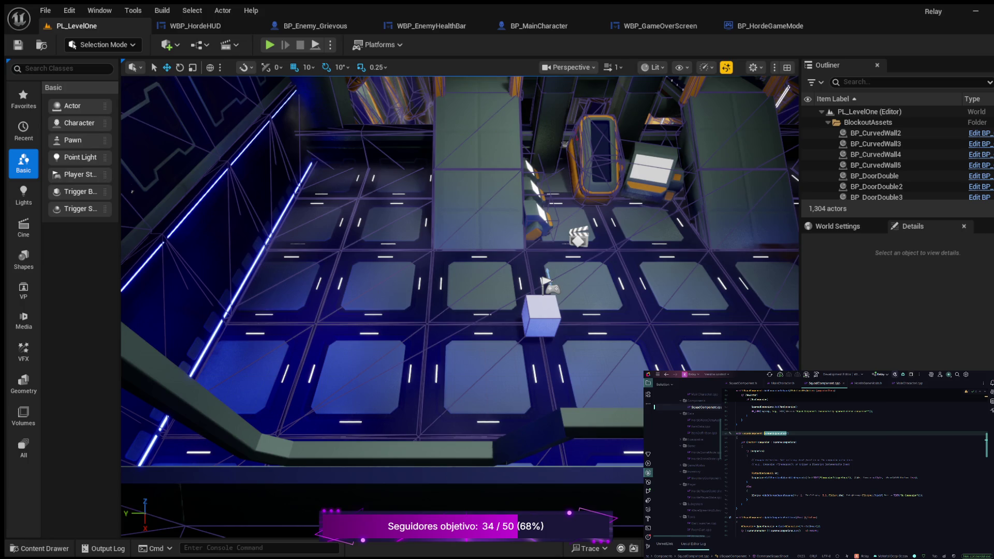
{"action": "scroll", "coordinate": [854, 466], "scroll_direction": "down", "scroll_amount": 3}
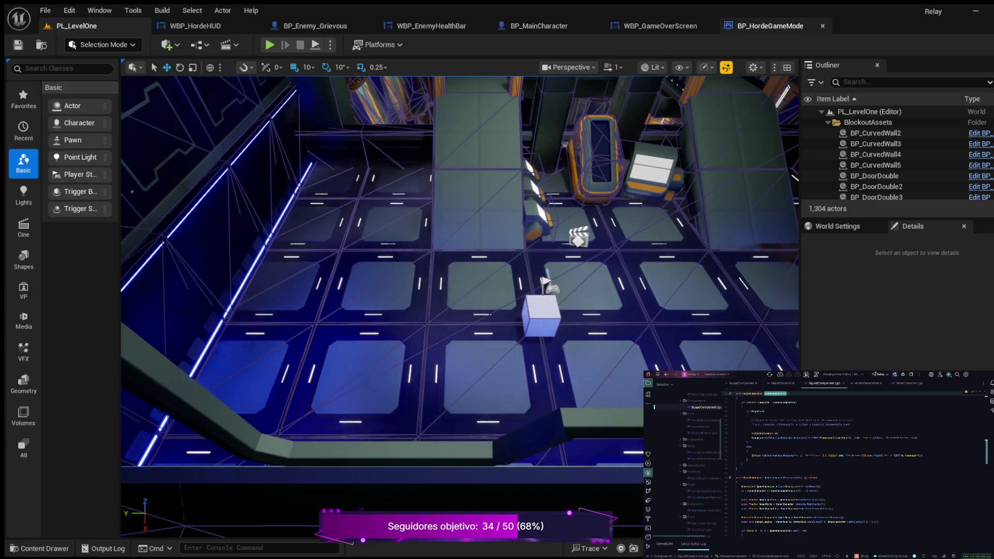
{"action": "left_click", "coordinate": [770, 25]}
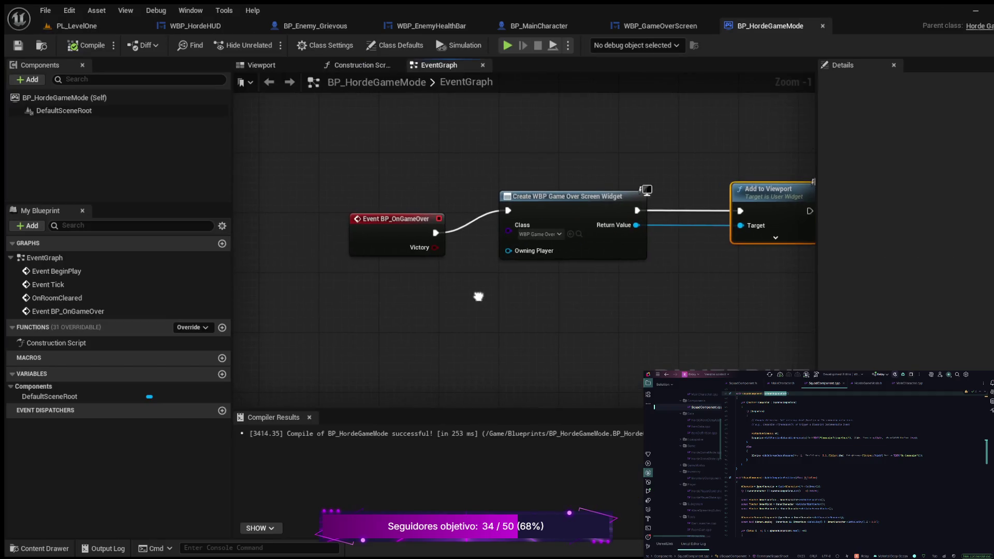
{"action": "scroll", "coordinate": [477, 293], "scroll_direction": "down", "scroll_amount": 3}
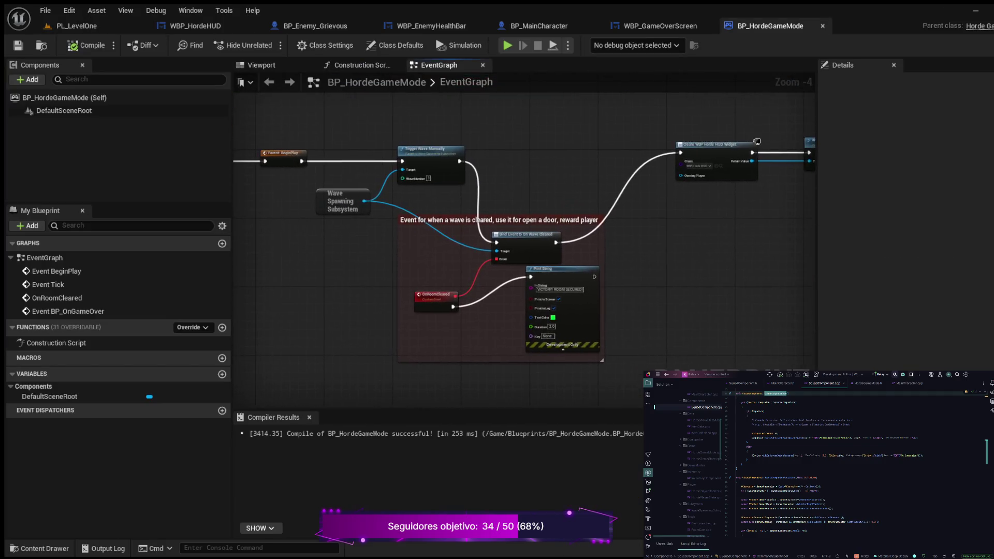
{"action": "scroll", "coordinate": [436, 234], "scroll_direction": "up", "scroll_amount": 2}
{"action": "mouse_move", "coordinate": [519, 267]}
{"action": "left_mouse_down"}
{"action": "mouse_move", "coordinate": [669, 254]}
{"action": "mouse_move", "coordinate": [505, 239]}
{"action": "mouse_move", "coordinate": [467, 225]}
{"action": "mouse_move", "coordinate": [465, 144]}
{"action": "mouse_move", "coordinate": [436, 108]}
{"action": "mouse_move", "coordinate": [230, 241]}
{"action": "mouse_move", "coordinate": [154, 265]}
{"action": "mouse_move", "coordinate": [461, 274]}
{"action": "mouse_move", "coordinate": [683, 320]}
{"action": "left_mouse_up"}
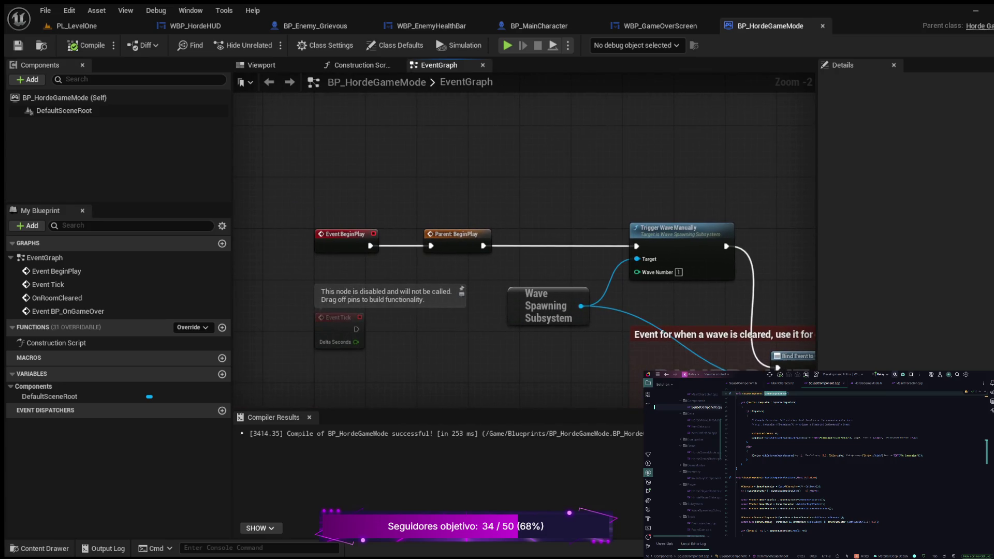
{"action": "mouse_move", "coordinate": [457, 358]}
{"action": "left_mouse_down"}
{"action": "mouse_move", "coordinate": [402, 290]}
{"action": "mouse_move", "coordinate": [318, 272]}
{"action": "left_mouse_up"}
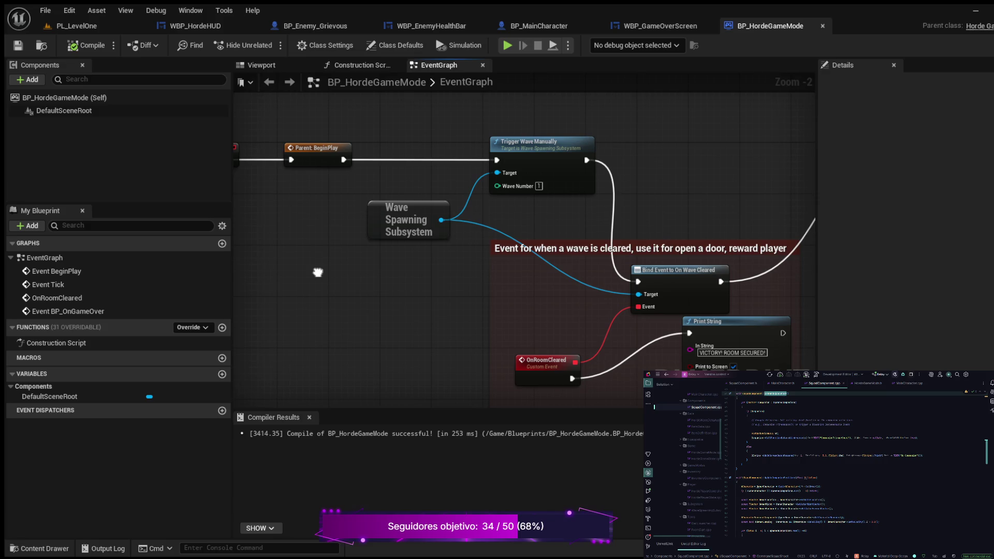
{"action": "left_click_drag", "start_coordinate": [318, 272], "coordinate": [275, 192]}
{"action": "scroll", "coordinate": [275, 191], "scroll_direction": "down", "scroll_amount": 2}
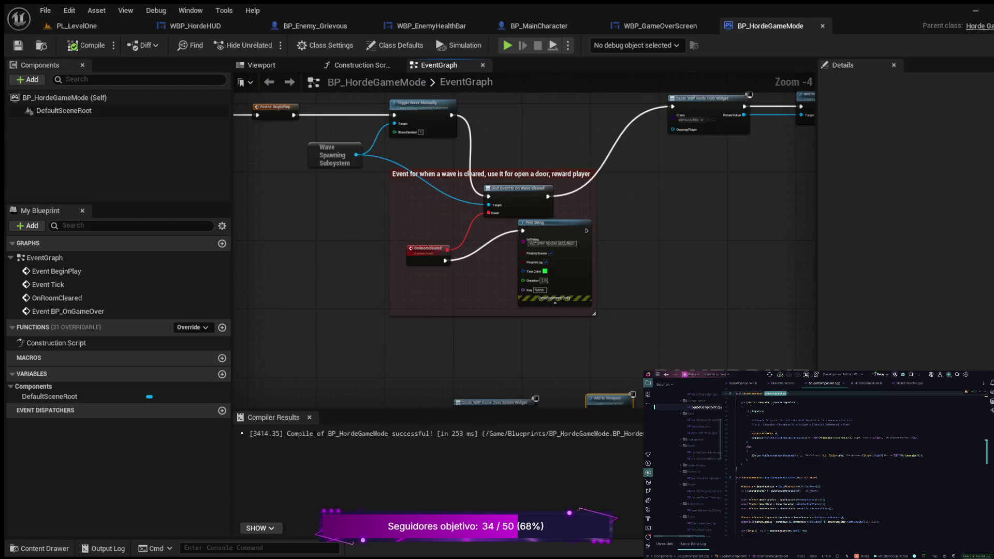
{"action": "left_click_drag", "start_coordinate": [326, 226], "coordinate": [423, 247]}
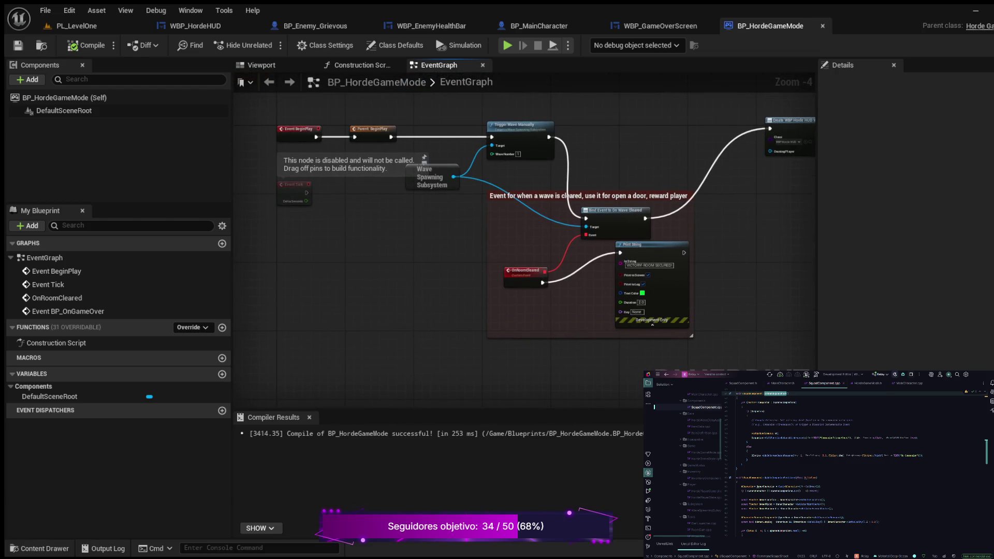
{"action": "left_click", "coordinate": [78, 26]}
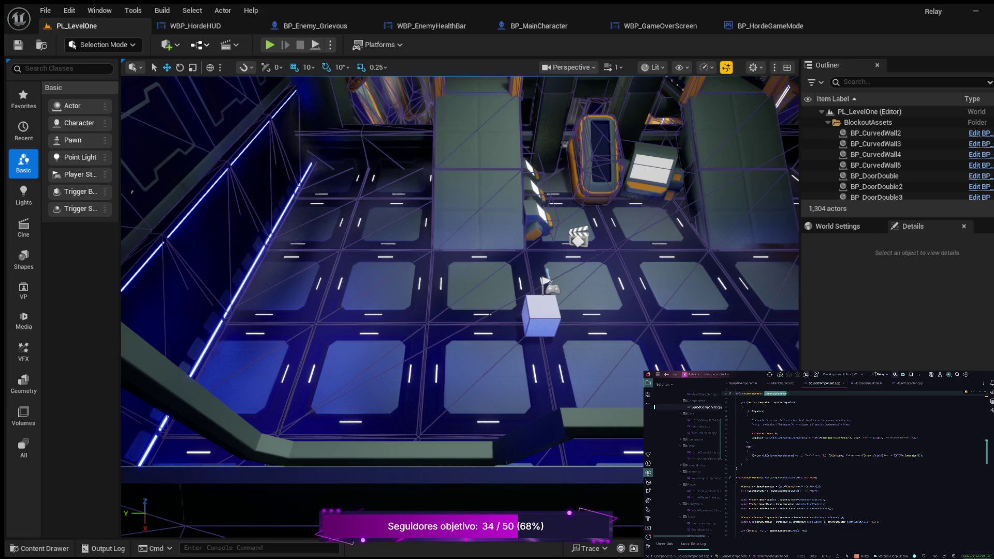
{"action": "left_click", "coordinate": [770, 25]}
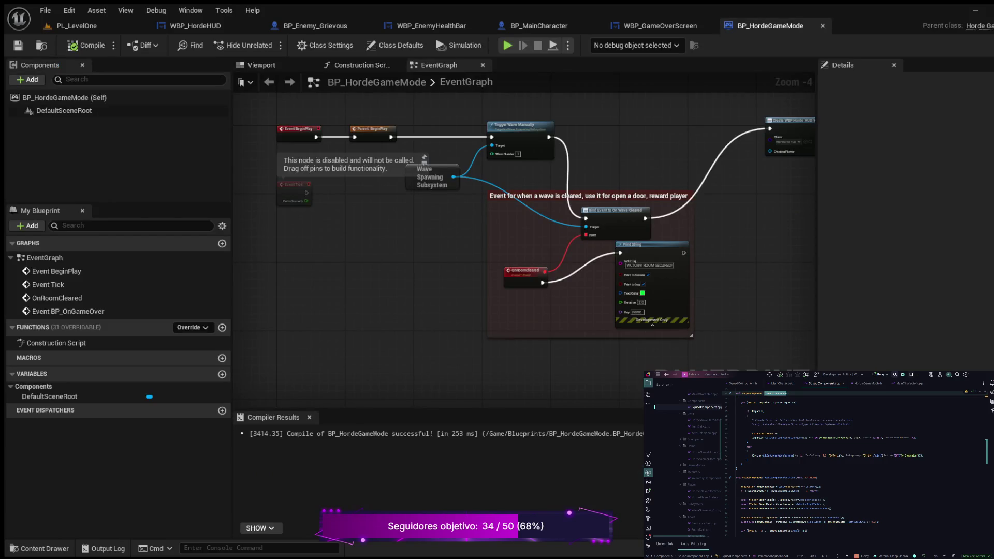
{"action": "scroll", "coordinate": [634, 156], "scroll_direction": "up", "scroll_amount": 4}
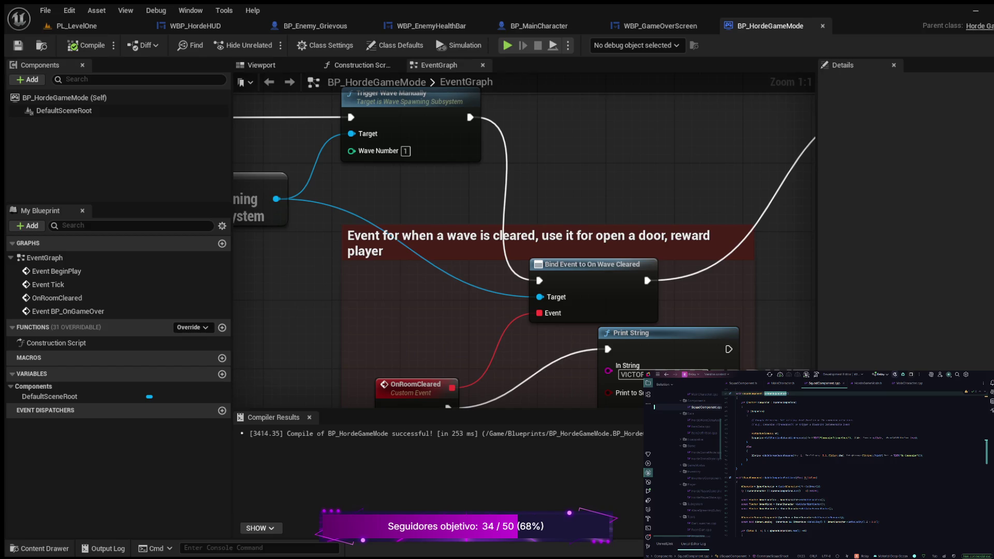
{"action": "left_click", "coordinate": [76, 26]}
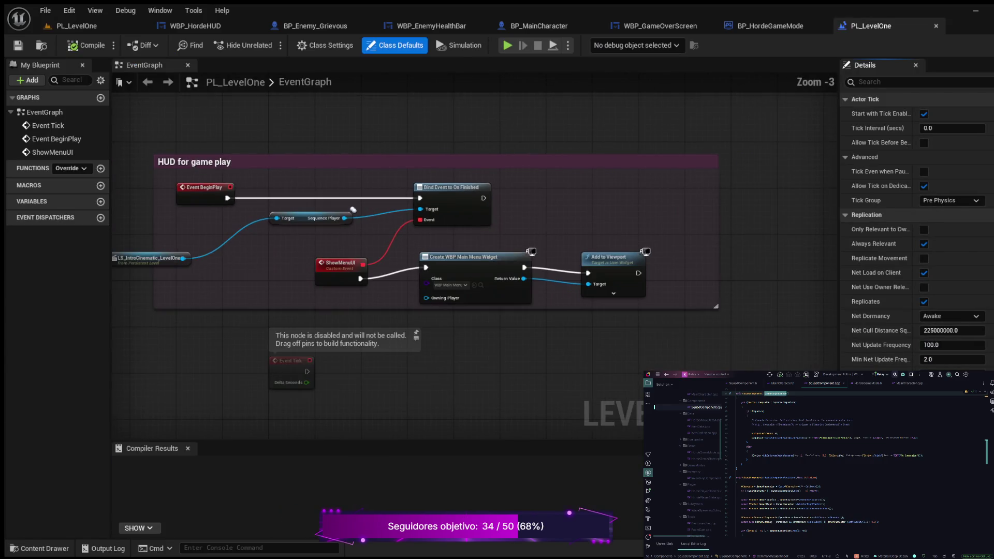
Zoom the PL_LevelOne EventGraph in on the HUD for game play nodes.
{"action": "scroll", "coordinate": [429, 155], "scroll_direction": "up", "scroll_amount": 2}
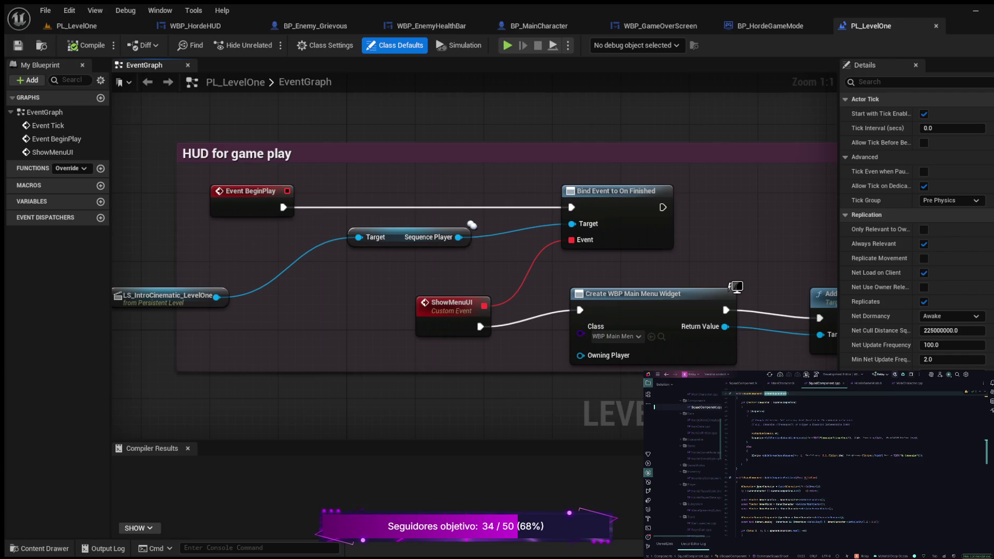
Break the BeginPlay→Bind Event and ShowMenuUI→Create Widget links and move the intro sequence nodes aside.
{"action": "left_click", "coordinate": [470, 223], "text": "alt"}
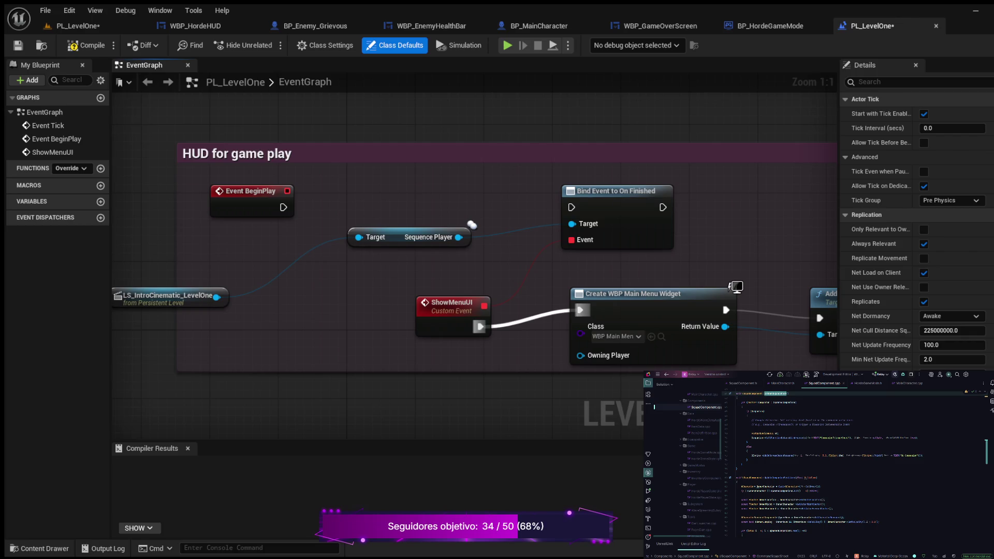
{"action": "left_click", "coordinate": [529, 317], "text": "alt"}
{"action": "left_click_drag", "start_coordinate": [611, 191], "coordinate": [567, 198]}
{"action": "left_click", "coordinate": [451, 306]}
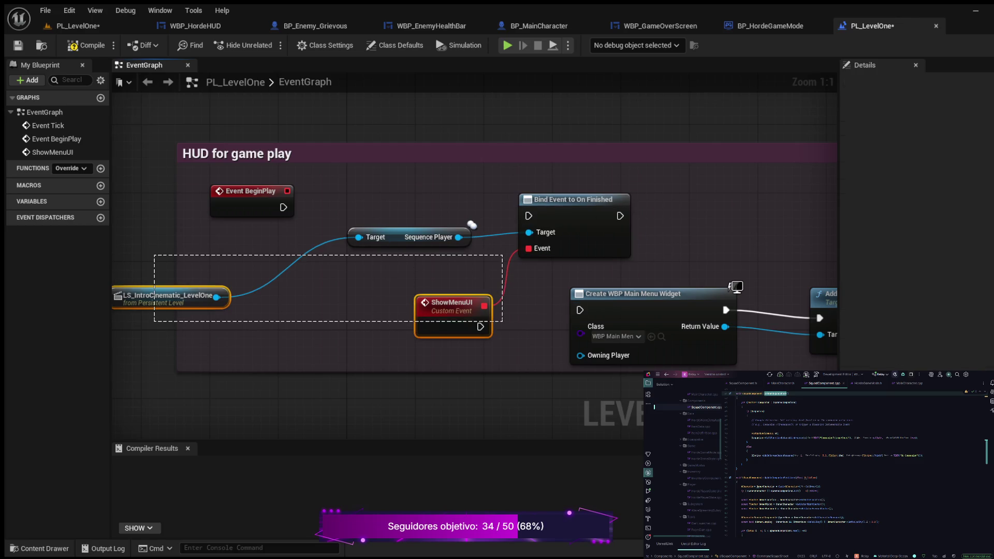
{"action": "mouse_move", "coordinate": [155, 240]}
{"action": "left_mouse_down"}
{"action": "mouse_move", "coordinate": [129, 222]}
{"action": "mouse_move", "coordinate": [533, 337]}
{"action": "mouse_move", "coordinate": [569, 310]}
{"action": "left_mouse_up"}
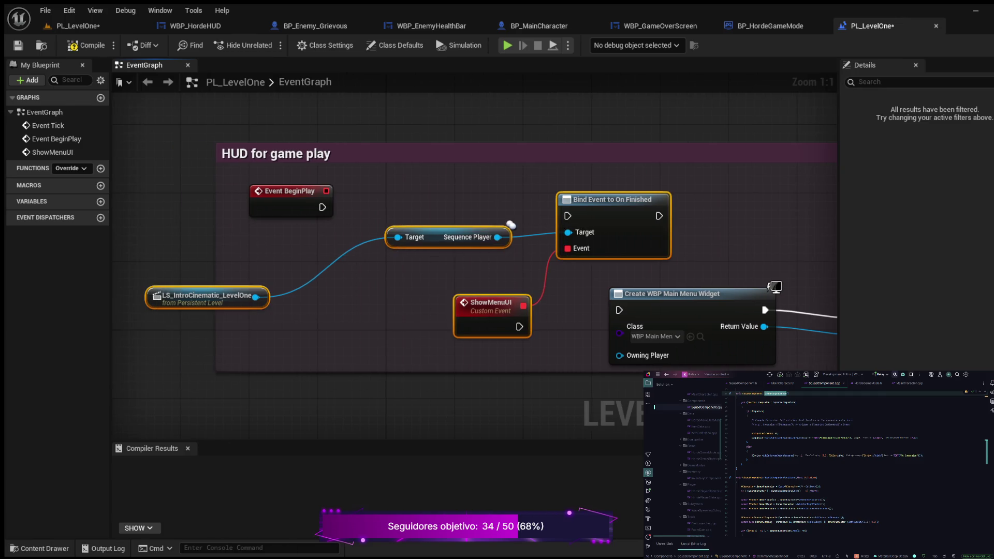
{"action": "left_click_drag", "start_coordinate": [611, 199], "coordinate": [345, 320]}
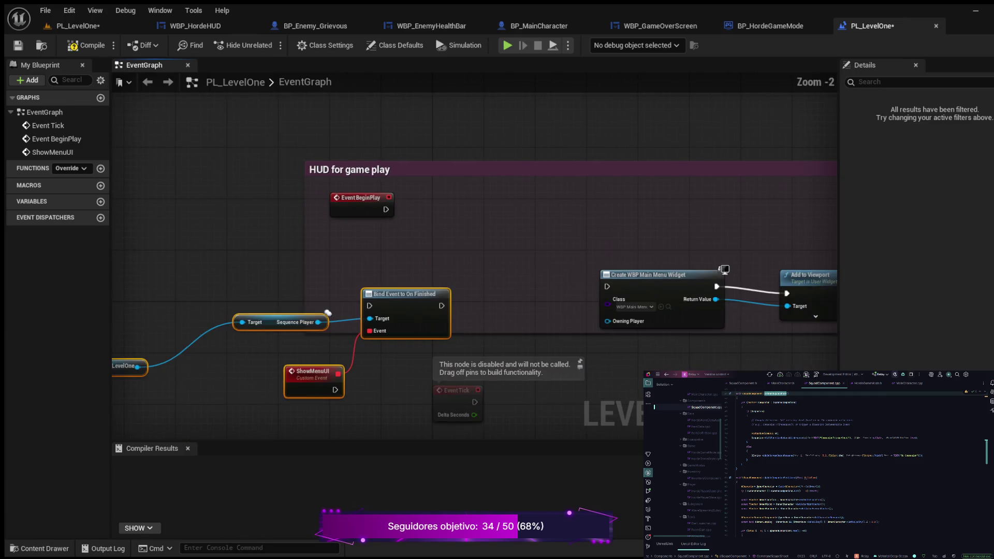
Move the main menu widget nodes beside BeginPlay and wire BeginPlay into Create WBP Main Menu Widget.
{"action": "scroll", "coordinate": [332, 321], "scroll_direction": "down", "scroll_amount": 2}
{"action": "scroll", "coordinate": [244, 335], "scroll_direction": "down", "scroll_amount": 1}
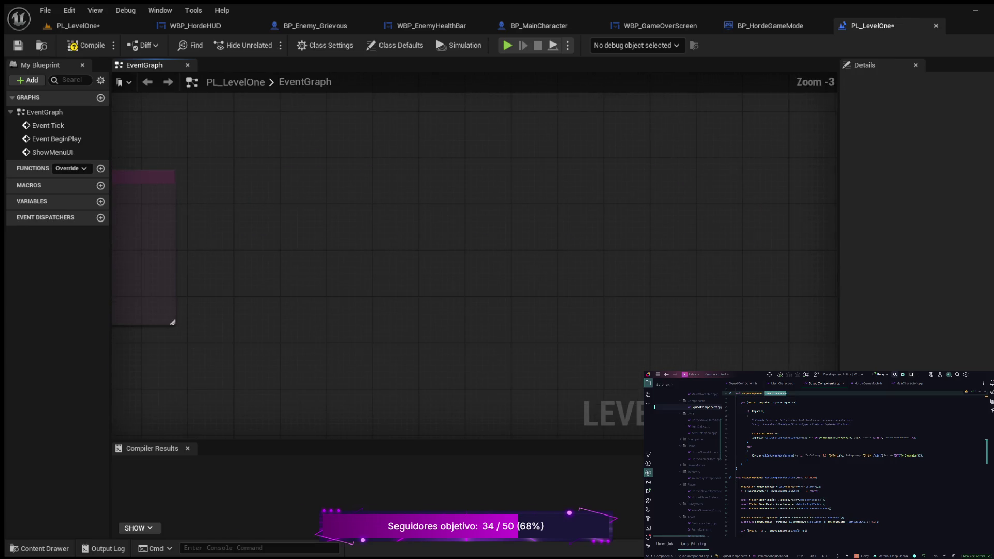
{"action": "left_click_drag", "start_coordinate": [538, 301], "coordinate": [486, 227]}
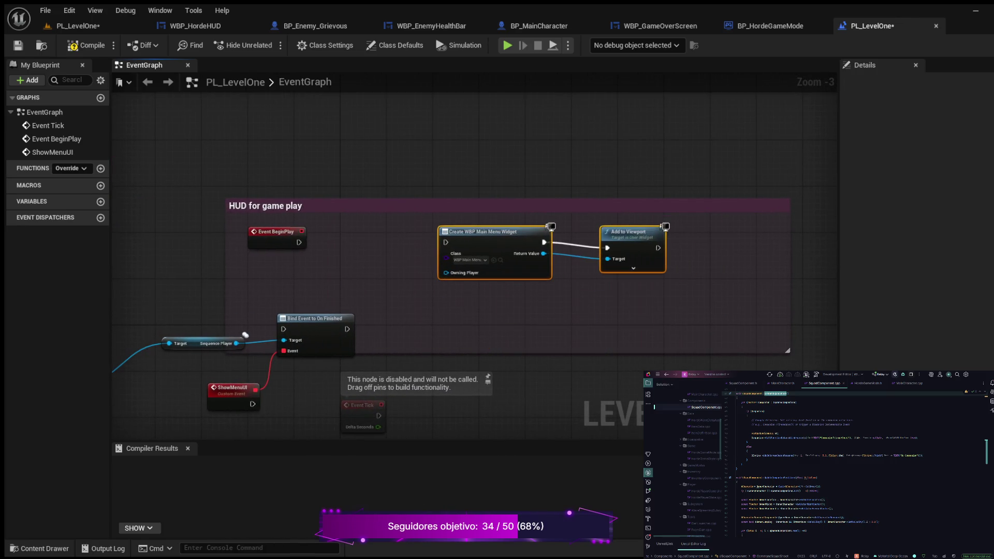
{"action": "scroll", "coordinate": [370, 236], "scroll_direction": "up", "scroll_amount": 3}
{"action": "left_click_drag", "start_coordinate": [261, 244], "coordinate": [480, 245]}
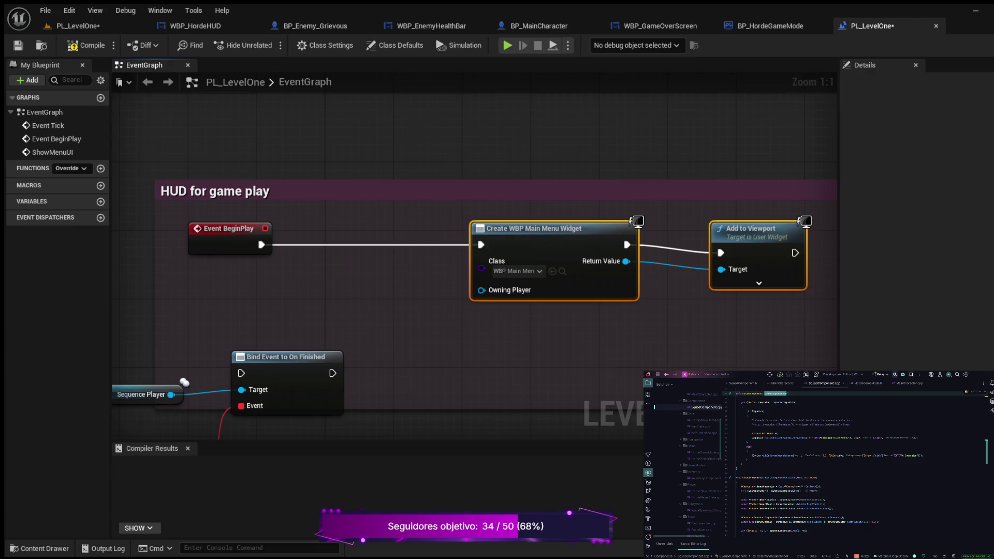
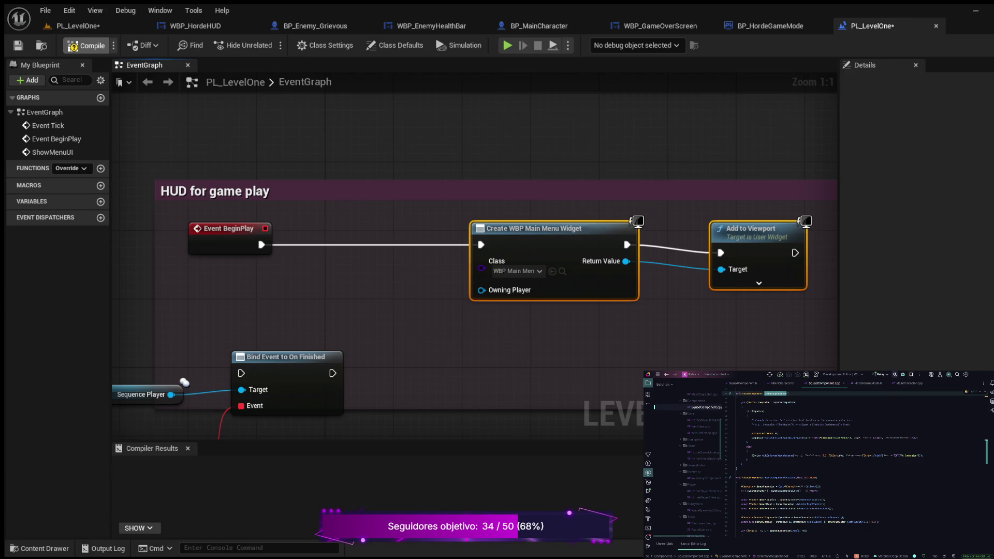
Compile and save the PL_LevelOne level blueprint so it creates the WBP Main Menu widget.
{"action": "left_click", "coordinate": [86, 45]}
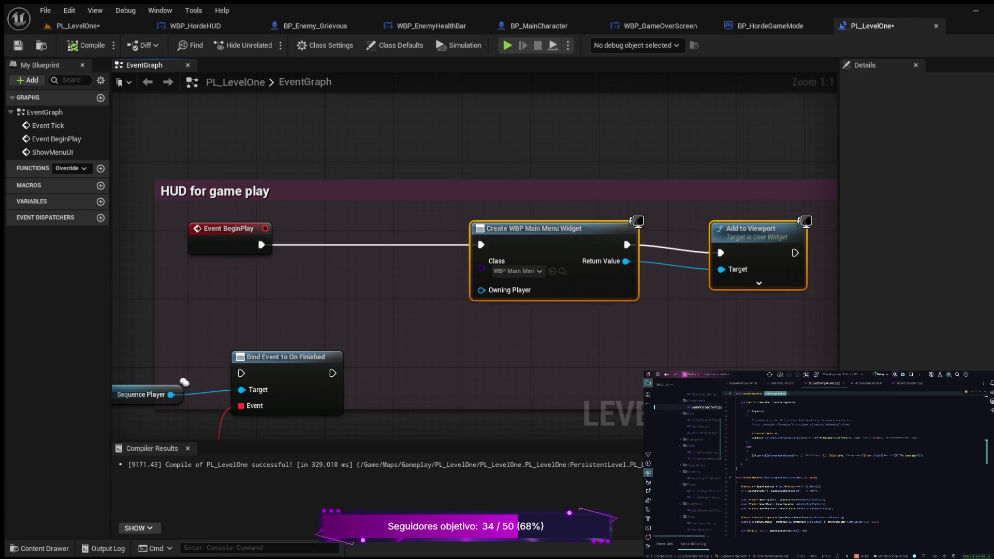
{"action": "left_click", "coordinate": [85, 46]}
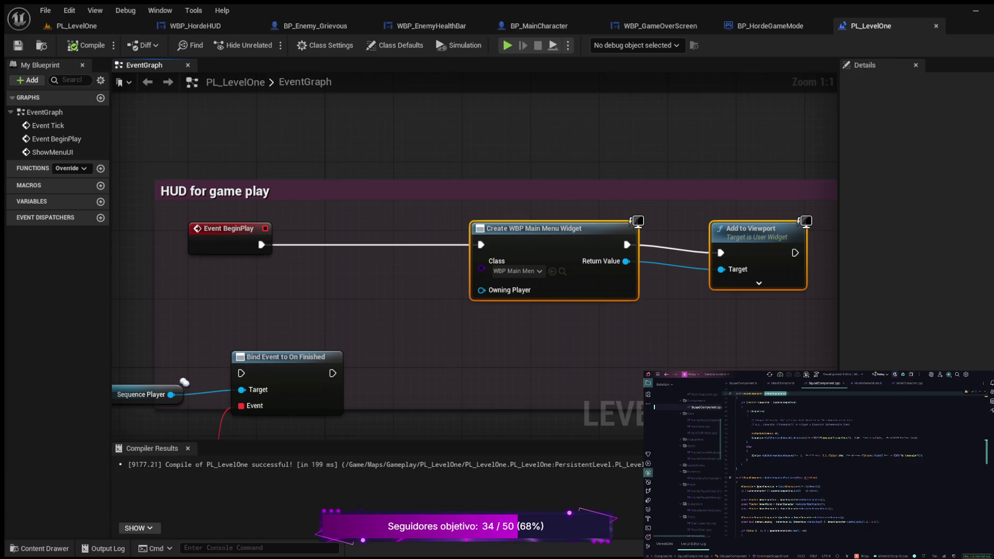
Close the level blueprint, check BP_MainCharacter, and return to the PL_LevelOne level editor.
{"action": "key", "text": "ctrl+w"}
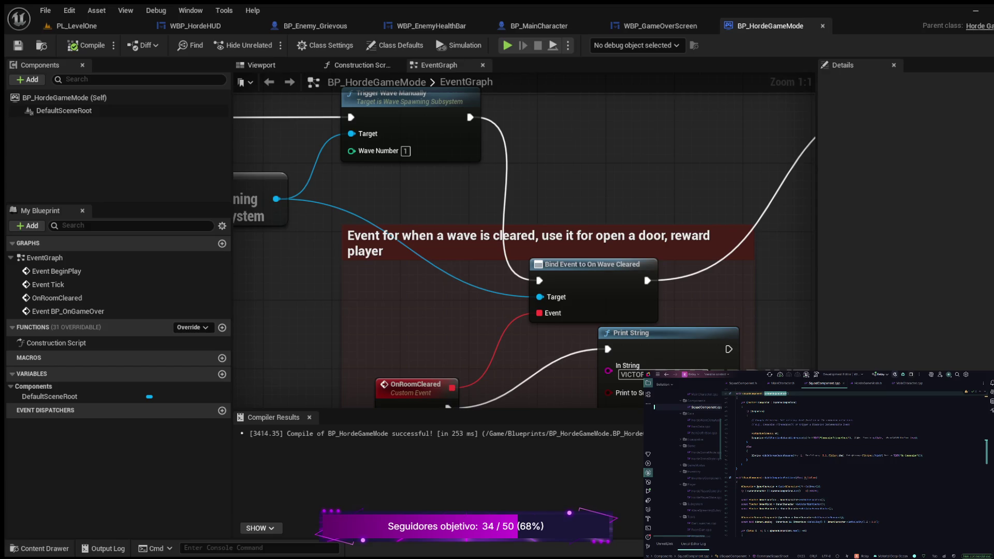
{"action": "scroll", "coordinate": [646, 173], "scroll_direction": "down", "scroll_amount": 4}
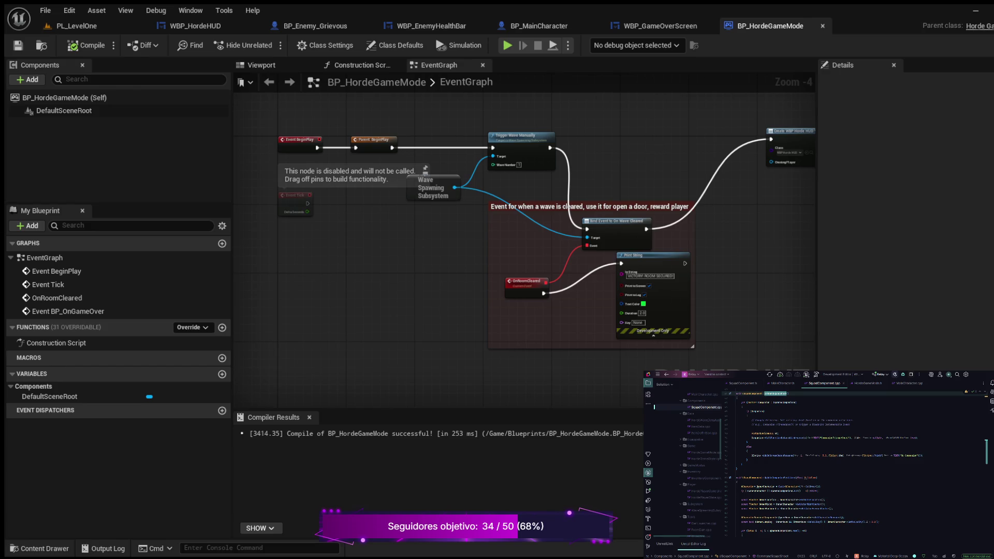
{"action": "left_click", "coordinate": [538, 26]}
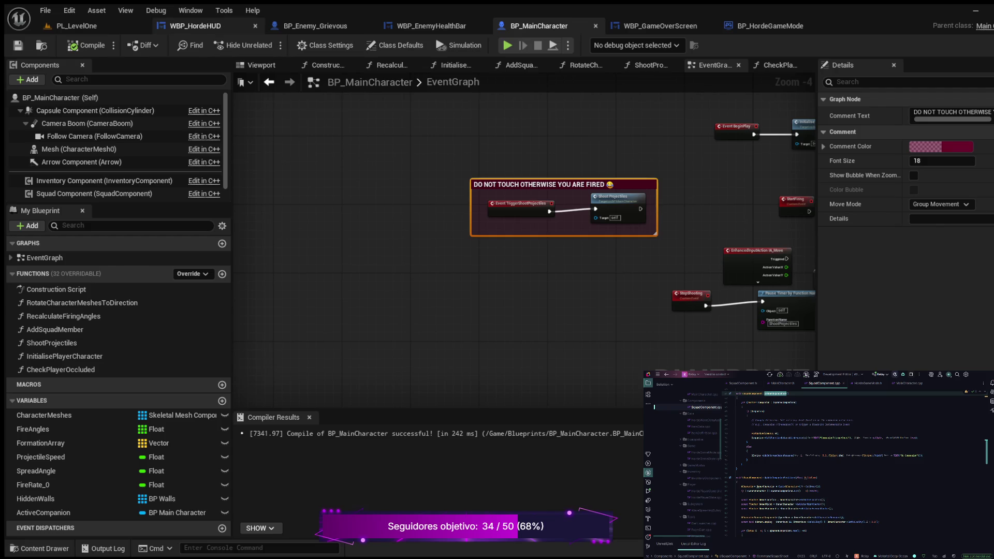
{"action": "left_click", "coordinate": [76, 25]}
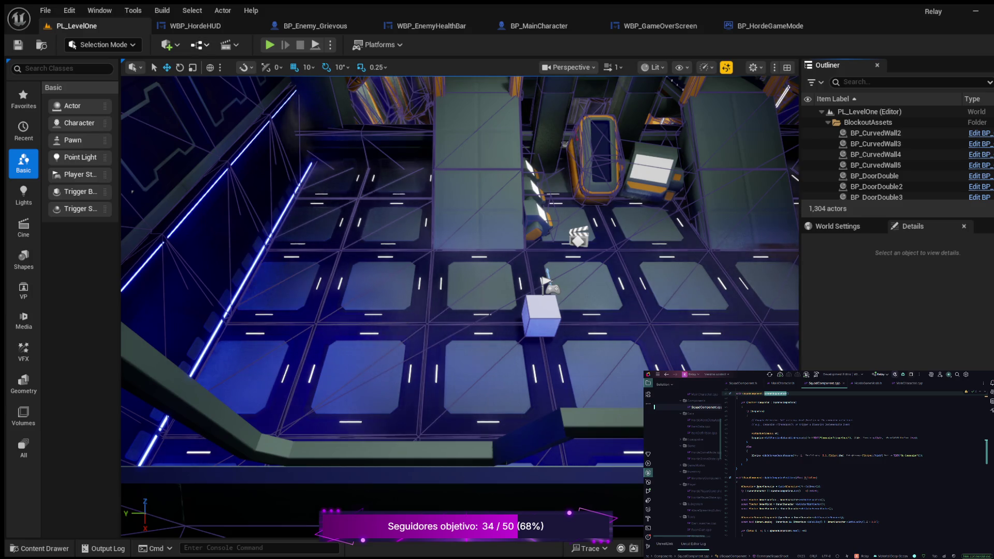
In the PL_LevelOne level blueprint, break BeginPlay's Bind Event link and ShowMenuUI's widget-creation link.
{"action": "left_click", "coordinate": [199, 44]}
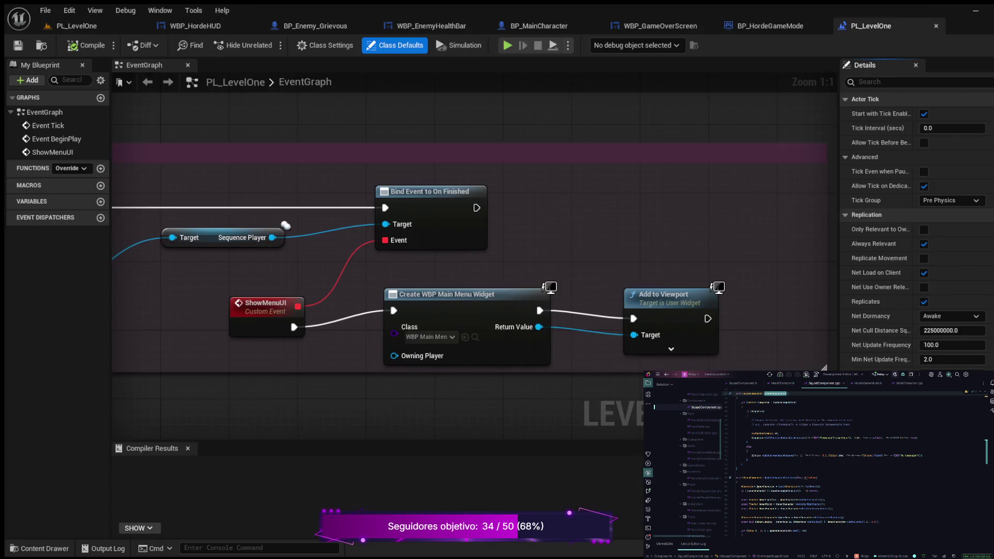
{"action": "scroll", "coordinate": [368, 178], "scroll_direction": "down", "scroll_amount": 4}
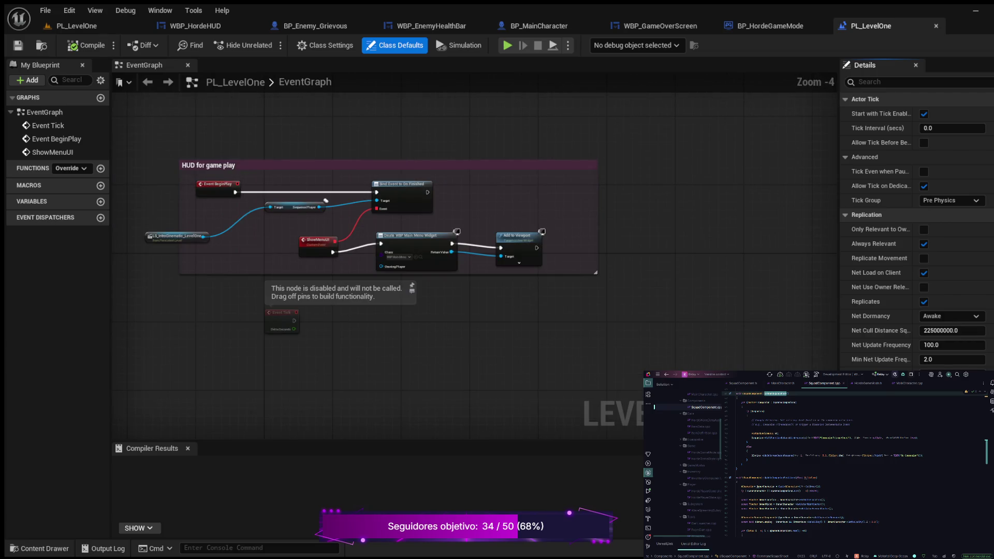
{"action": "scroll", "coordinate": [325, 200], "scroll_direction": "up", "scroll_amount": 3}
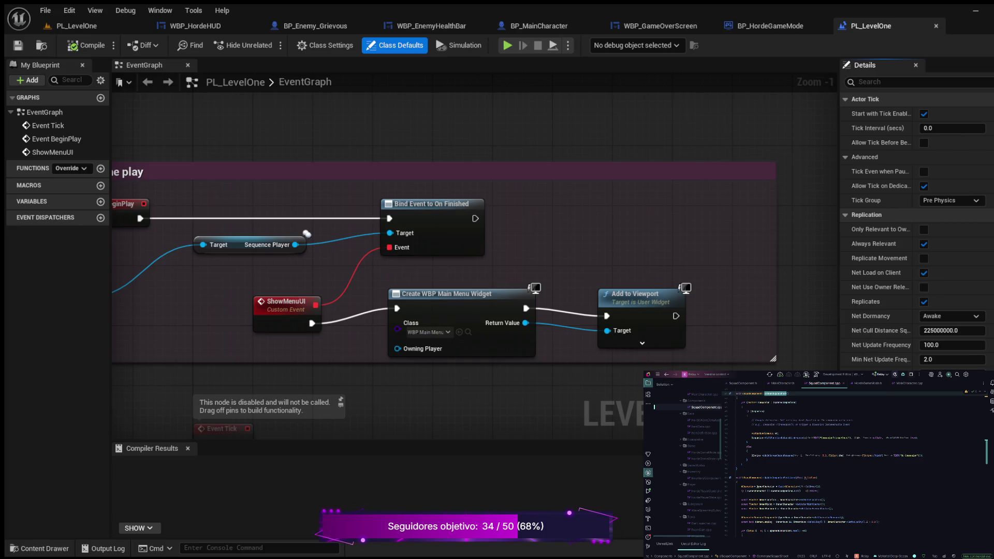
{"action": "key", "text": "ctrl+z"}
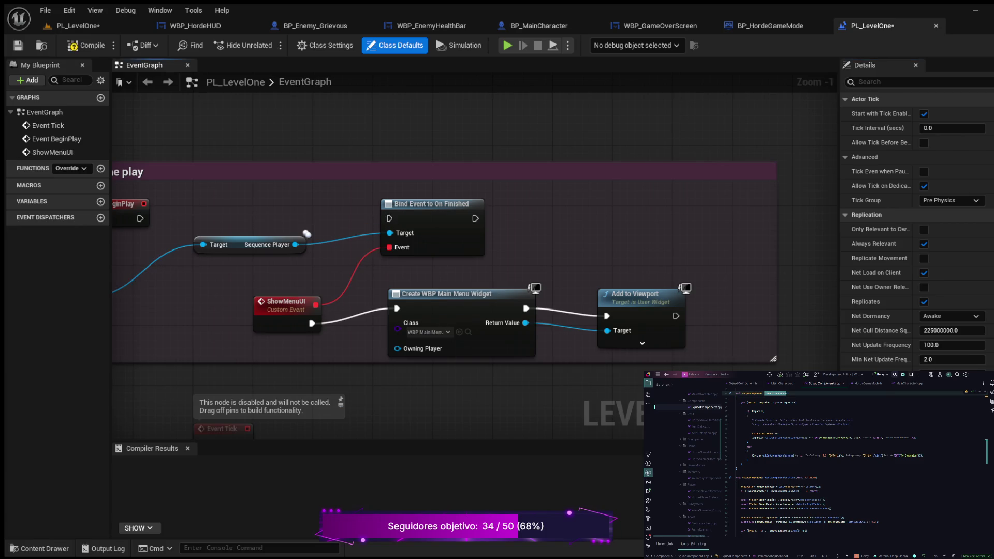
{"action": "key", "text": "ctrl+z"}
Move the cinematic nodes aside, wire Event BeginPlay to the main menu Create Widget, and compile.
{"action": "scroll", "coordinate": [507, 246], "scroll_direction": "down", "scroll_amount": 2}
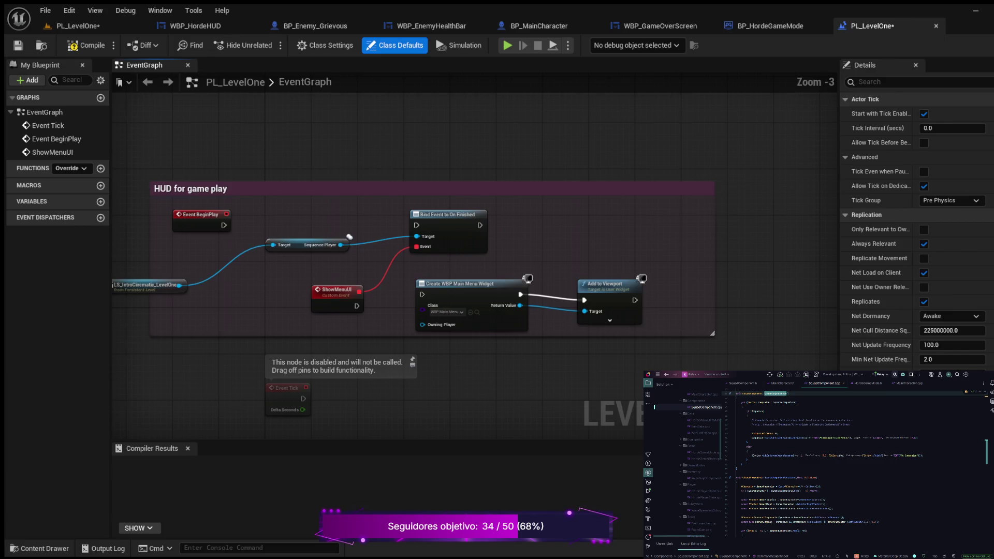
{"action": "mouse_move", "coordinate": [156, 253]}
{"action": "left_mouse_down"}
{"action": "mouse_move", "coordinate": [207, 310]}
{"action": "mouse_move", "coordinate": [387, 304]}
{"action": "left_mouse_up"}
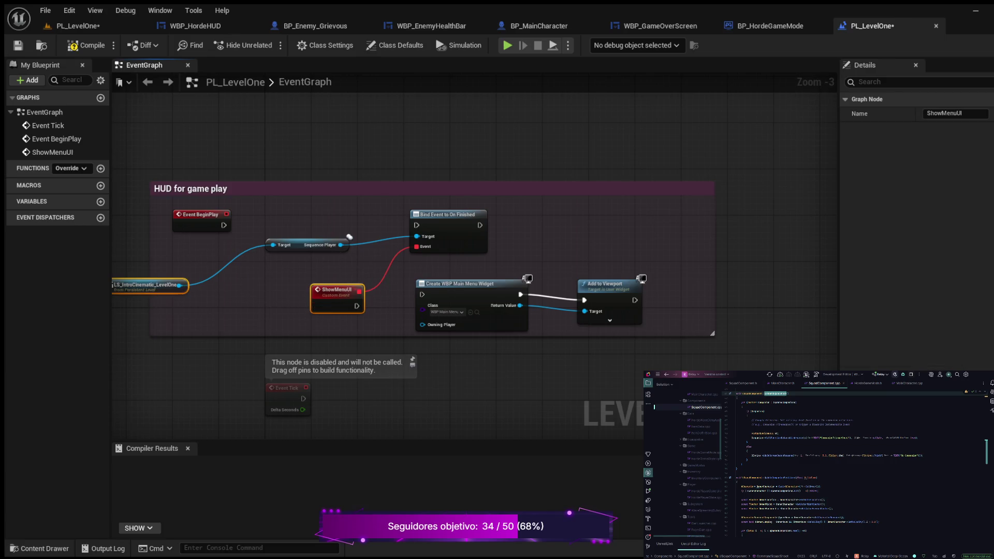
{"action": "mouse_move", "coordinate": [130, 240]}
{"action": "left_mouse_down"}
{"action": "mouse_move", "coordinate": [406, 278]}
{"action": "mouse_move", "coordinate": [386, 282]}
{"action": "mouse_move", "coordinate": [395, 313]}
{"action": "mouse_move", "coordinate": [411, 285]}
{"action": "left_mouse_up"}
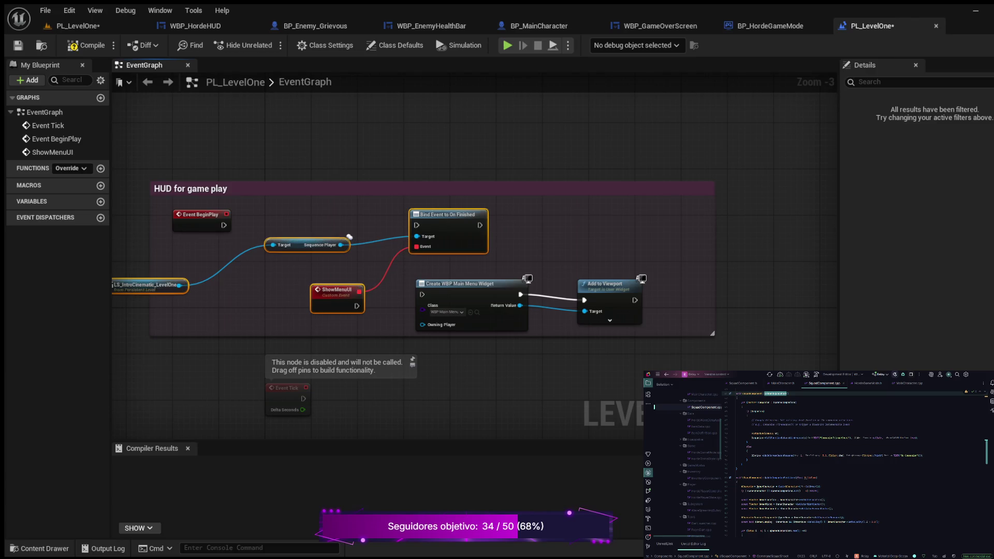
{"action": "left_click_drag", "start_coordinate": [349, 237], "coordinate": [147, 306]}
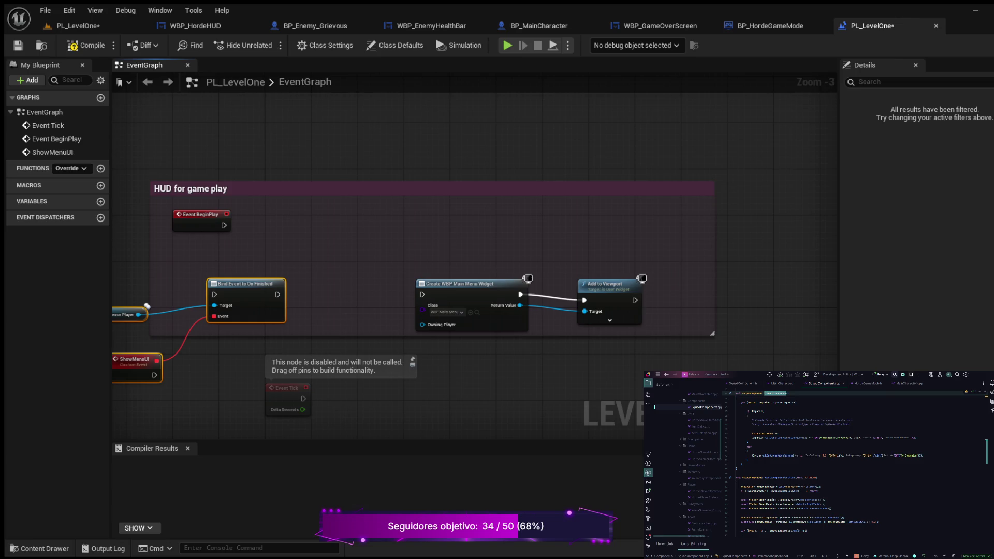
{"action": "left_click_drag", "start_coordinate": [224, 225], "coordinate": [423, 294]}
{"action": "left_click", "coordinate": [85, 45]}
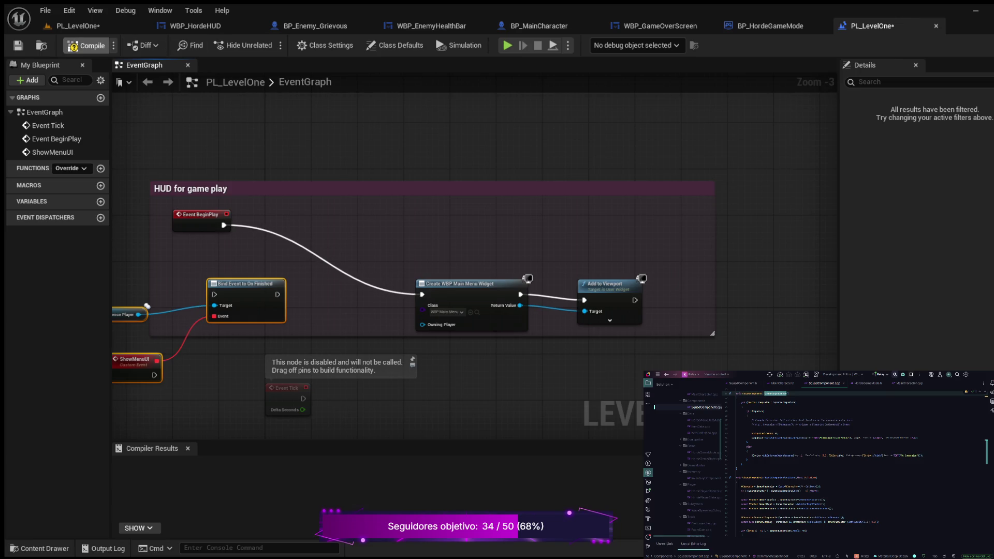
{"action": "left_click", "coordinate": [77, 25]}
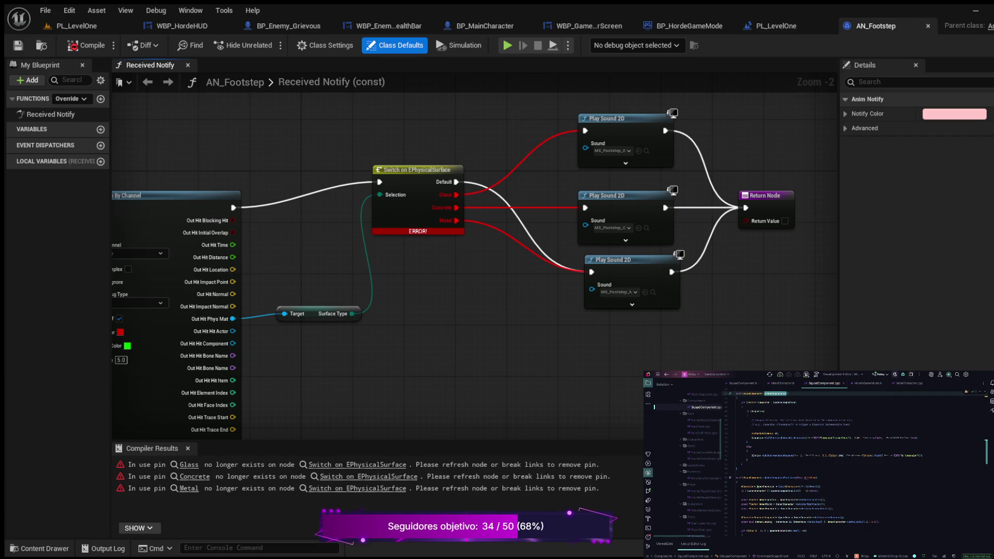
Reconnect the trace exec and Surface Type wires to AN_Footstep's Switch on EPhysicalSurface, then recompile.
{"action": "left_click", "coordinate": [85, 45]}
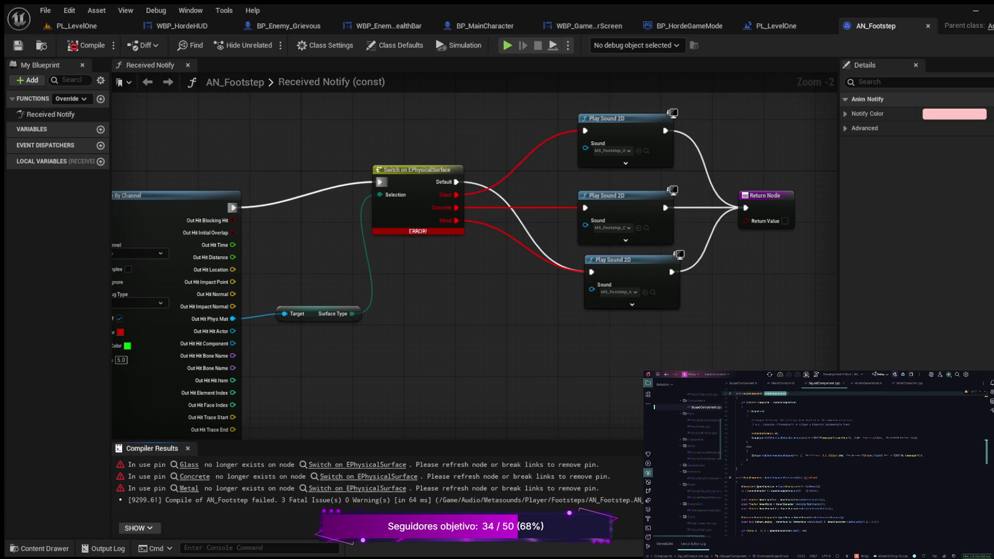
{"action": "left_click", "coordinate": [379, 182], "text": "alt"}
{"action": "left_click_drag", "start_coordinate": [352, 313], "coordinate": [380, 194]}
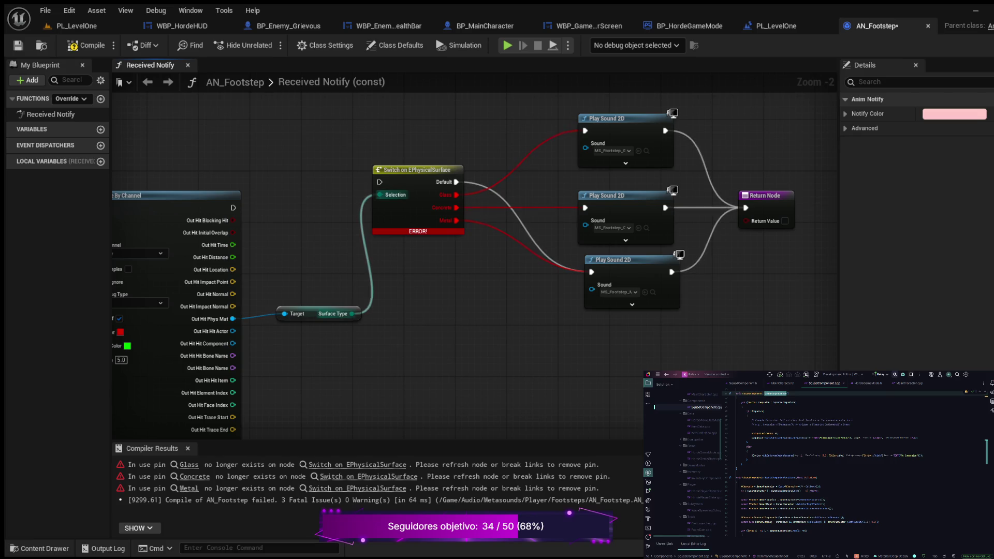
{"action": "left_click_drag", "start_coordinate": [233, 207], "coordinate": [379, 182]}
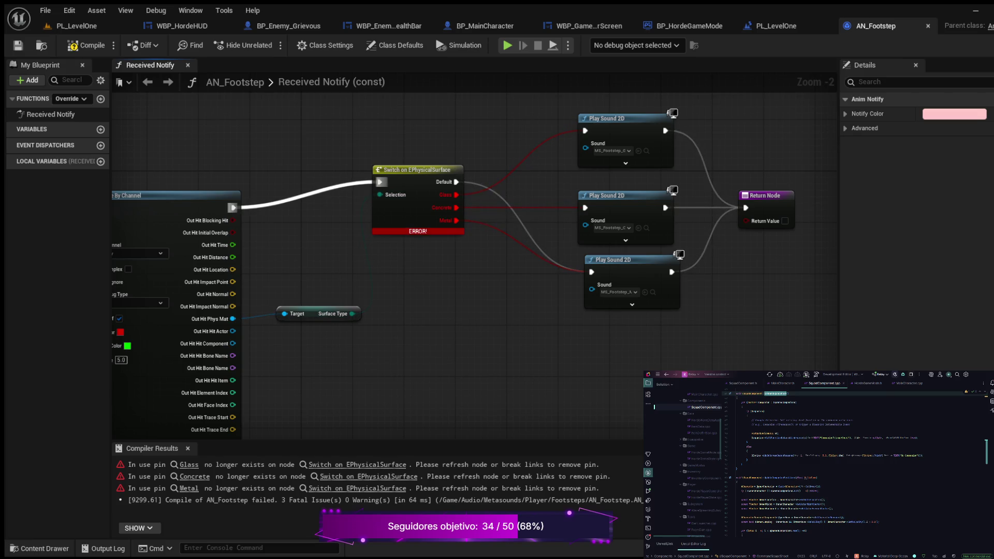
{"action": "key", "text": "ctrl+z"}
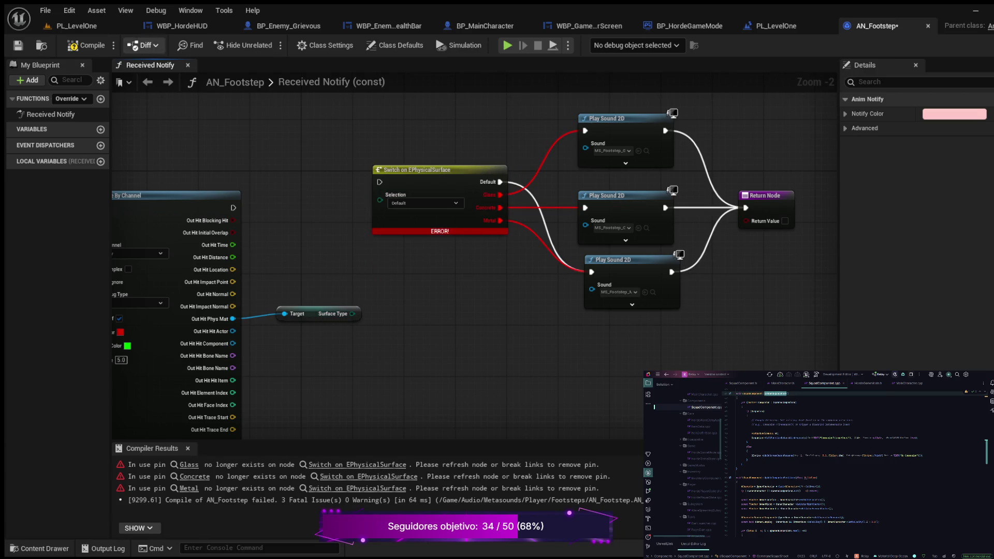
{"action": "left_click", "coordinate": [86, 45]}
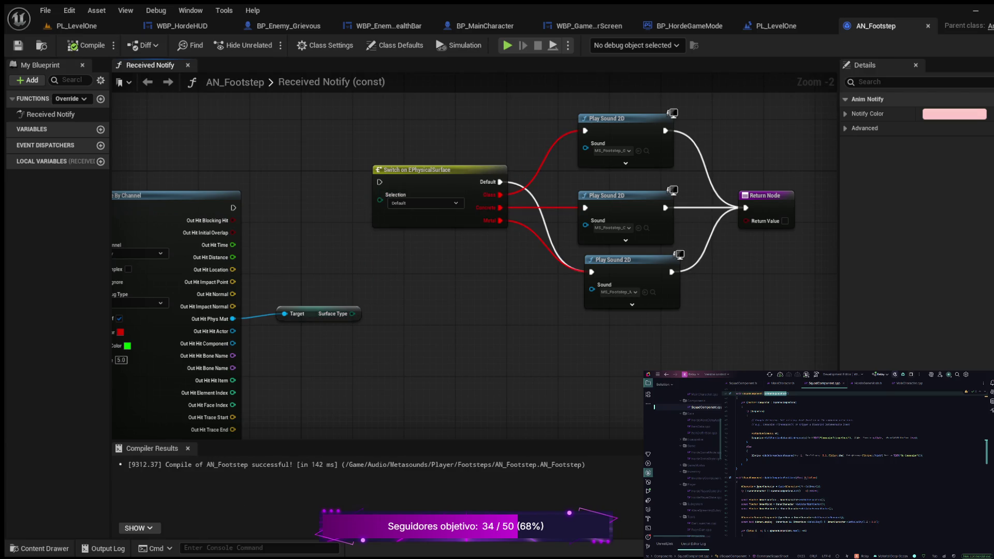
{"action": "left_click_drag", "start_coordinate": [233, 208], "coordinate": [379, 182]}
{"action": "mouse_move", "coordinate": [352, 314]}
{"action": "left_mouse_down"}
{"action": "mouse_move", "coordinate": [371, 202]}
{"action": "mouse_move", "coordinate": [381, 201]}
{"action": "left_mouse_up"}
{"action": "left_click", "coordinate": [88, 45]}
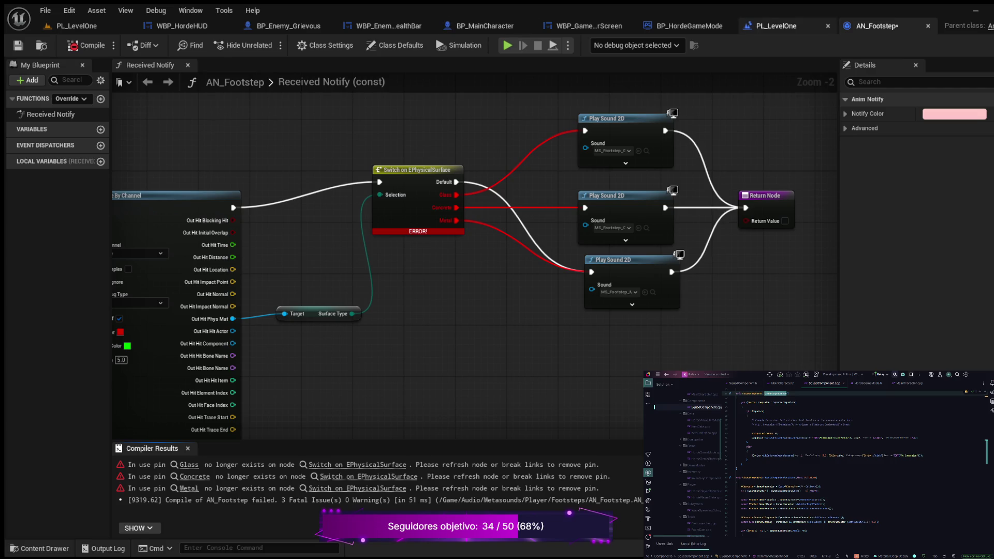
Close AN_Footstep and recompile the PL_LevelOne level blueprint.
{"action": "left_click", "coordinate": [927, 26]}
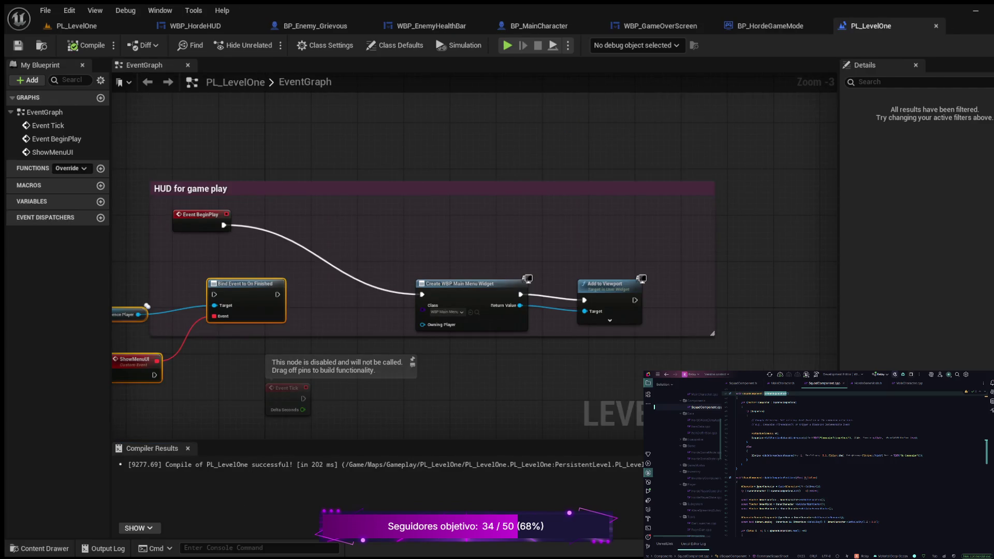
{"action": "left_click", "coordinate": [86, 45]}
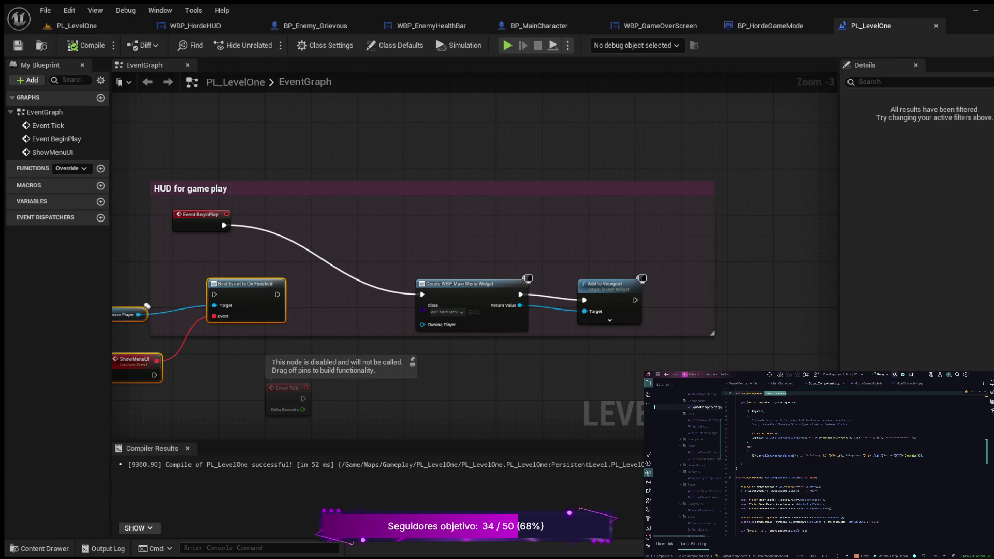
{"action": "left_click", "coordinate": [76, 26]}
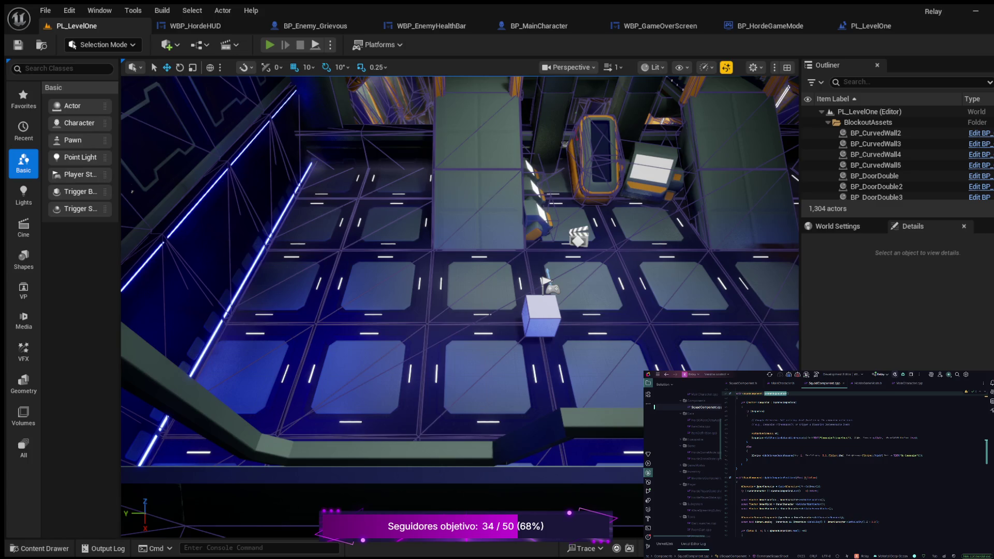
Play-test the level a few times, starting from the main menu and walking onto the white box.
{"action": "key", "text": "alt+p"}
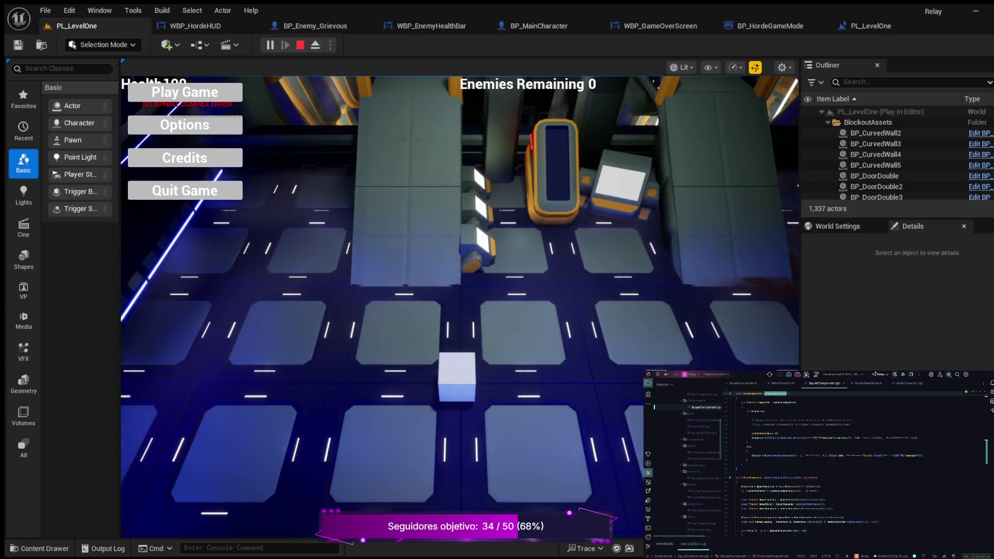
{"action": "left_click", "coordinate": [207, 203]}
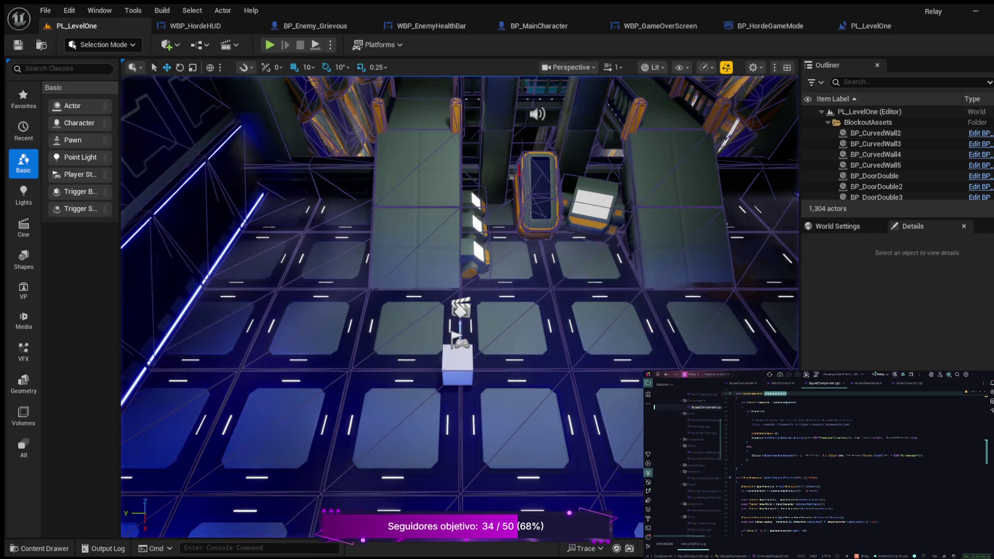
{"action": "left_click", "coordinate": [269, 45]}
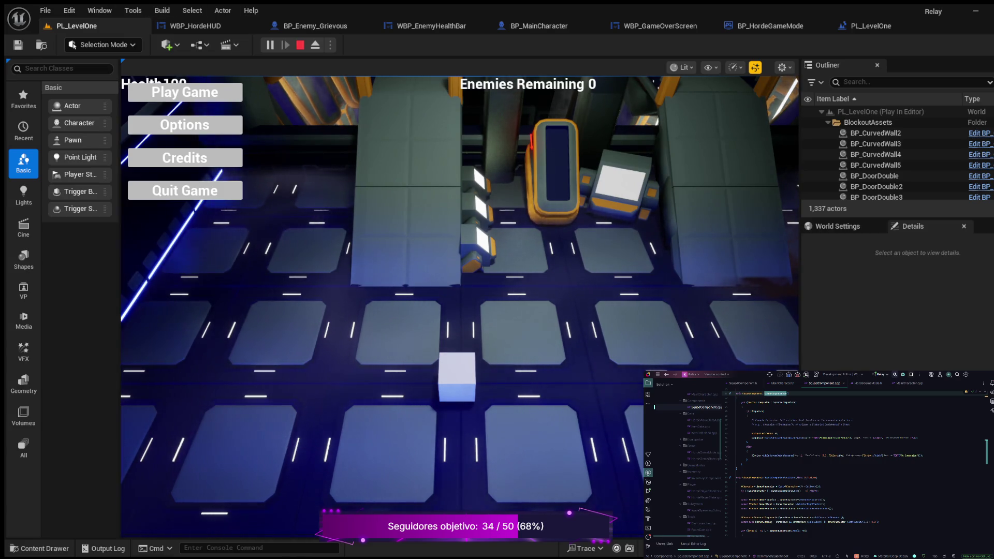
{"action": "key", "text": "Escape"}
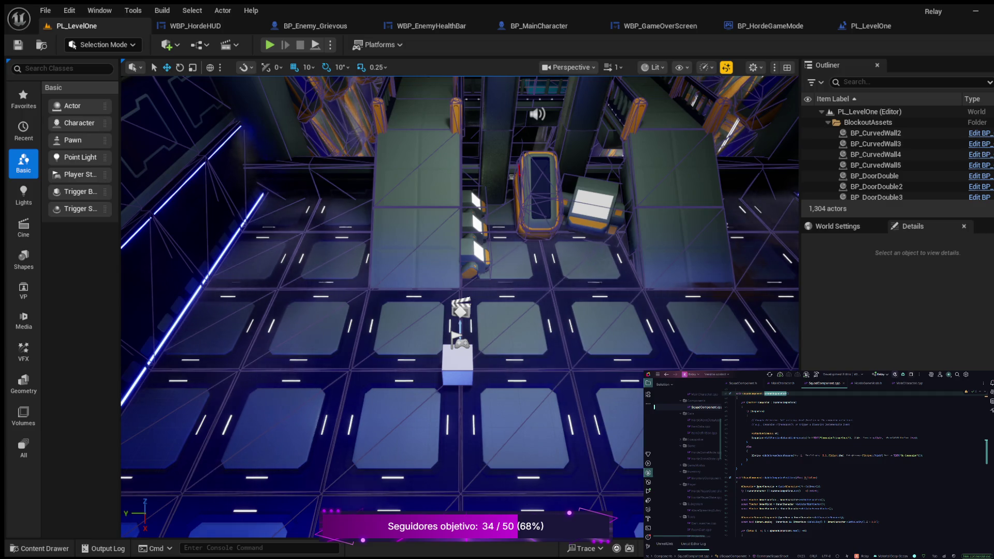
{"action": "left_click", "coordinate": [270, 45]}
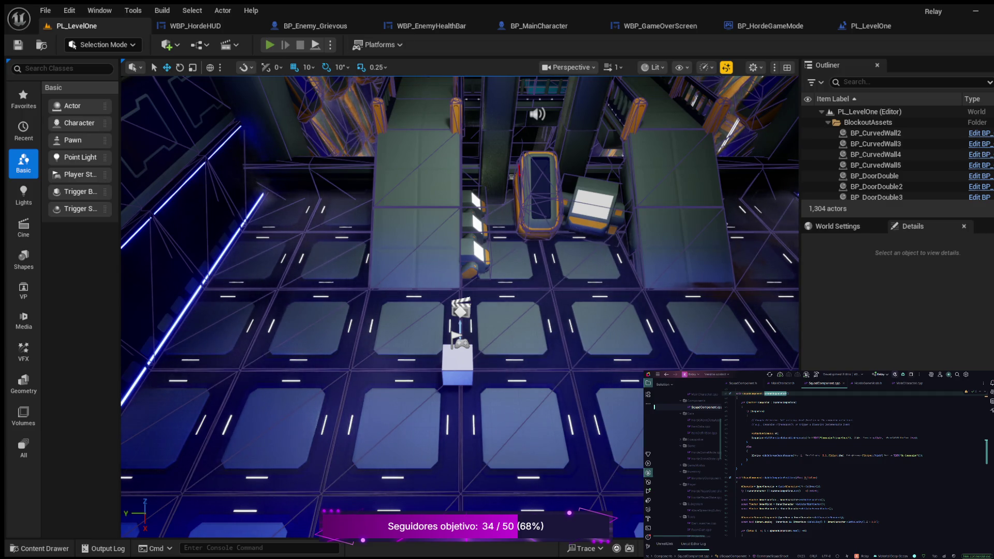
{"action": "left_click", "coordinate": [196, 93]}
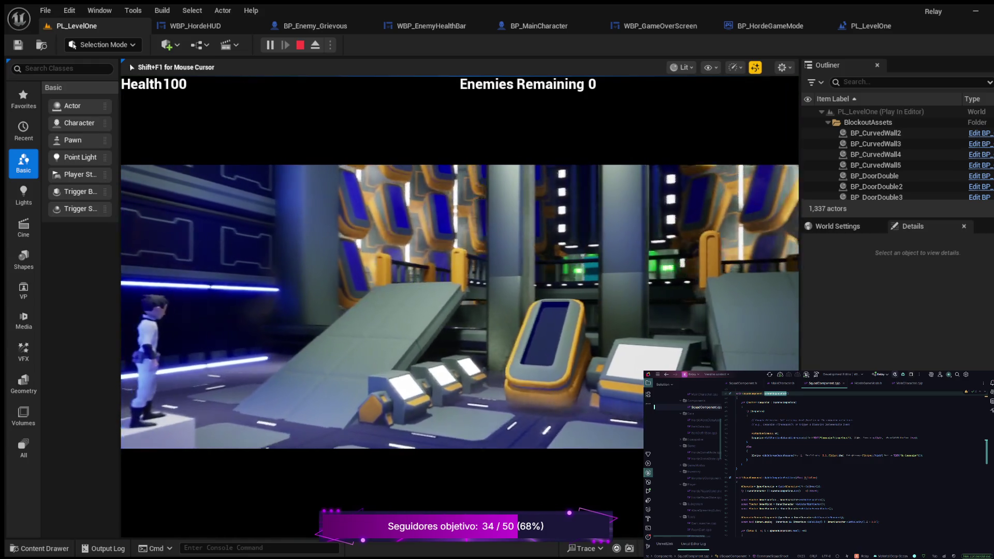
{"action": "key", "text": "w"}
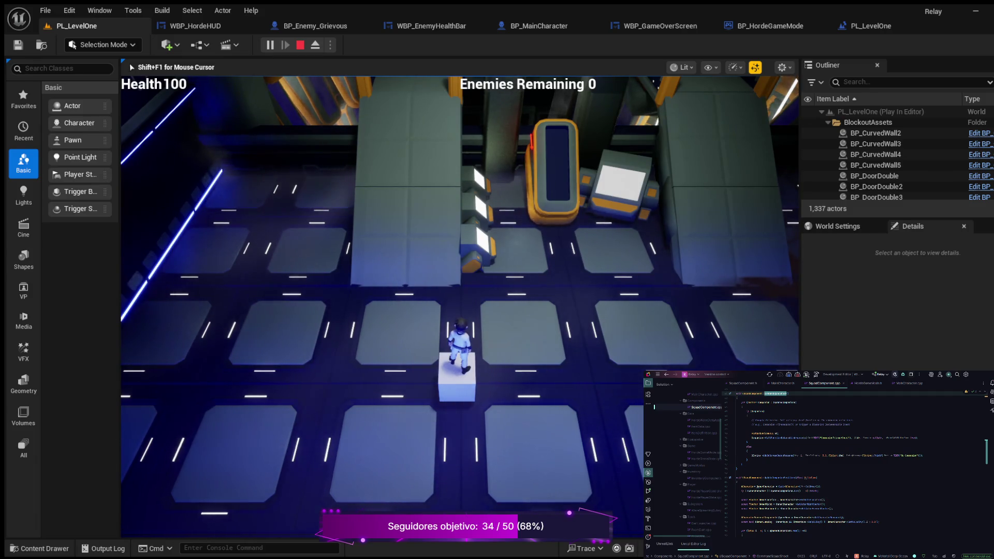
{"action": "key", "text": "Escape"}
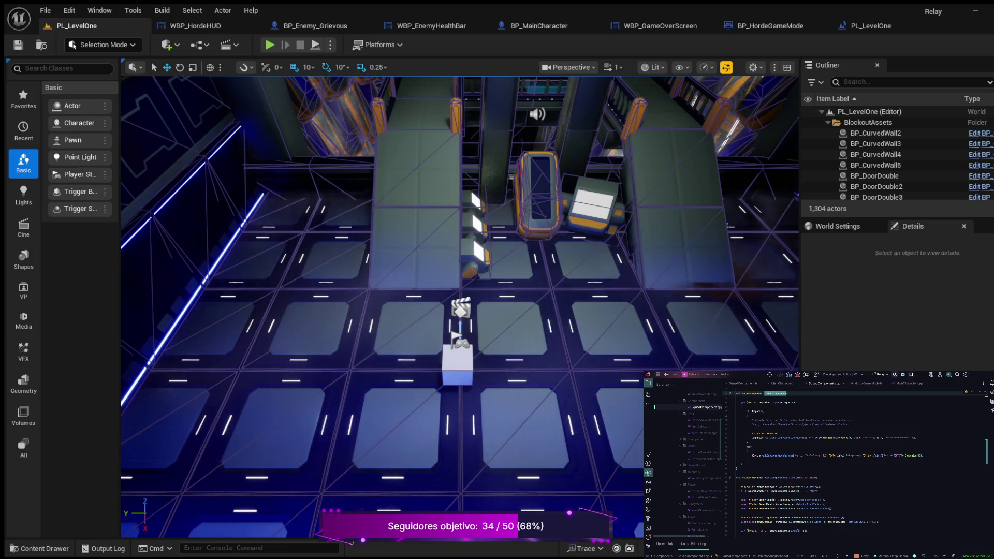
Play again from the main menu, running along the walkway past the white cube, then stop.
{"action": "left_click", "coordinate": [269, 45]}
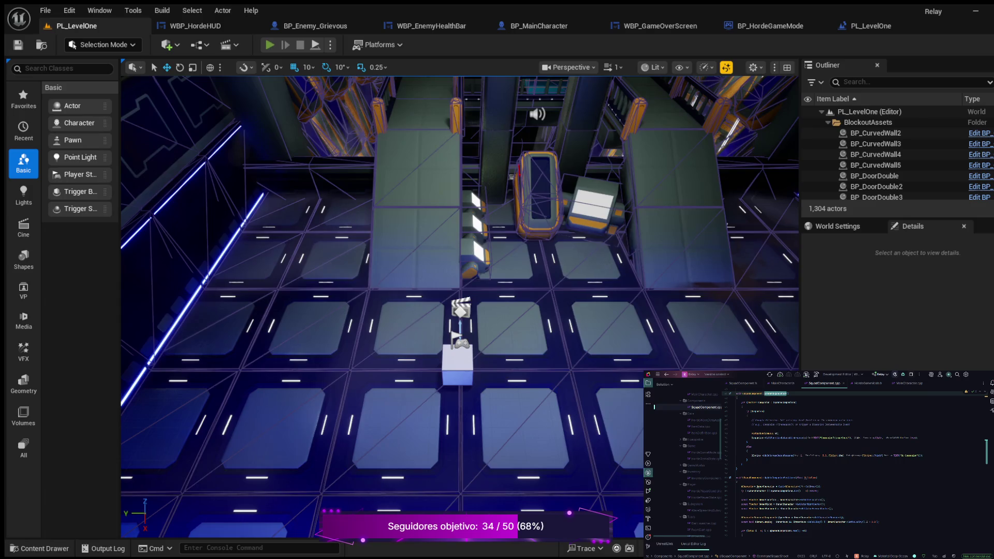
{"action": "left_click", "coordinate": [185, 92]}
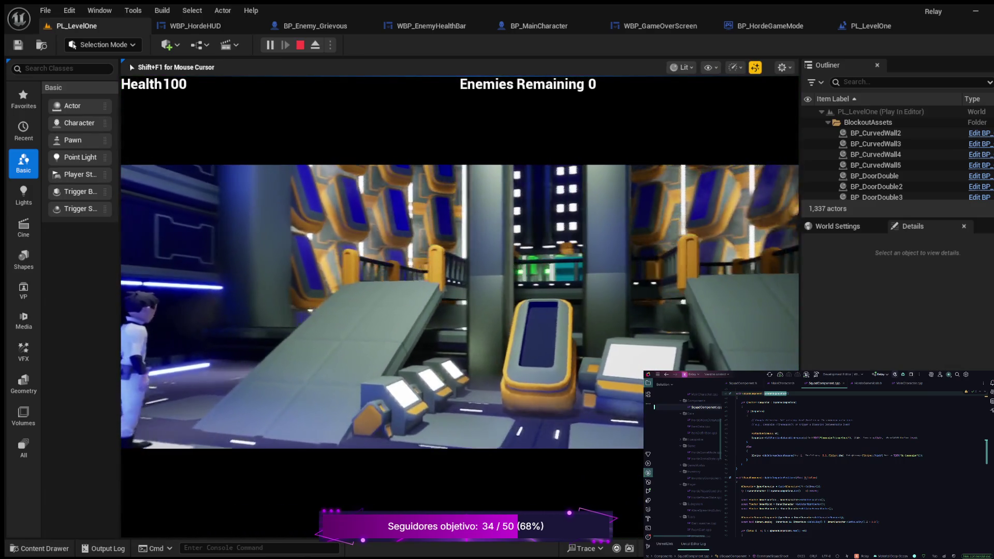
{"action": "key", "text": "w"}
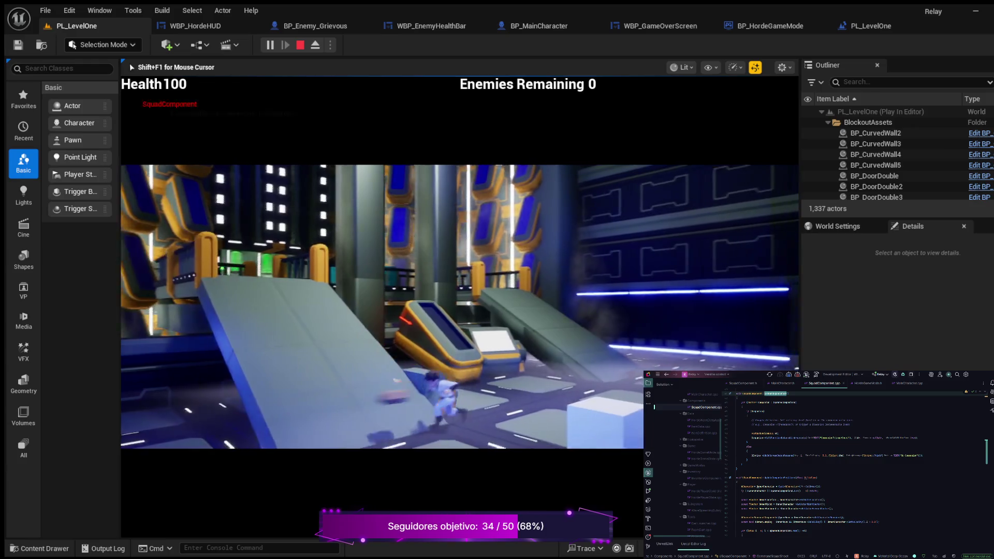
{"action": "key", "text": "w"}
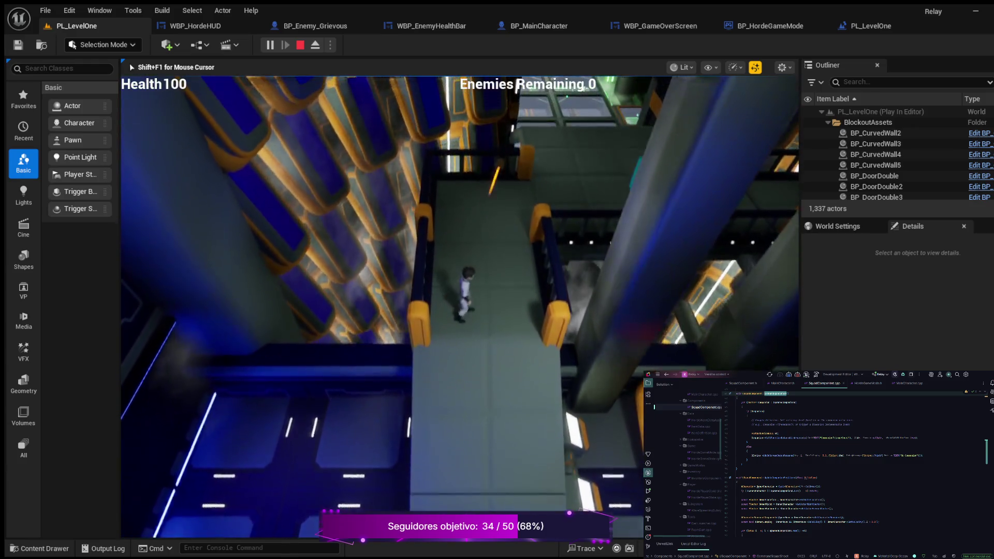
{"action": "key", "text": "w"}
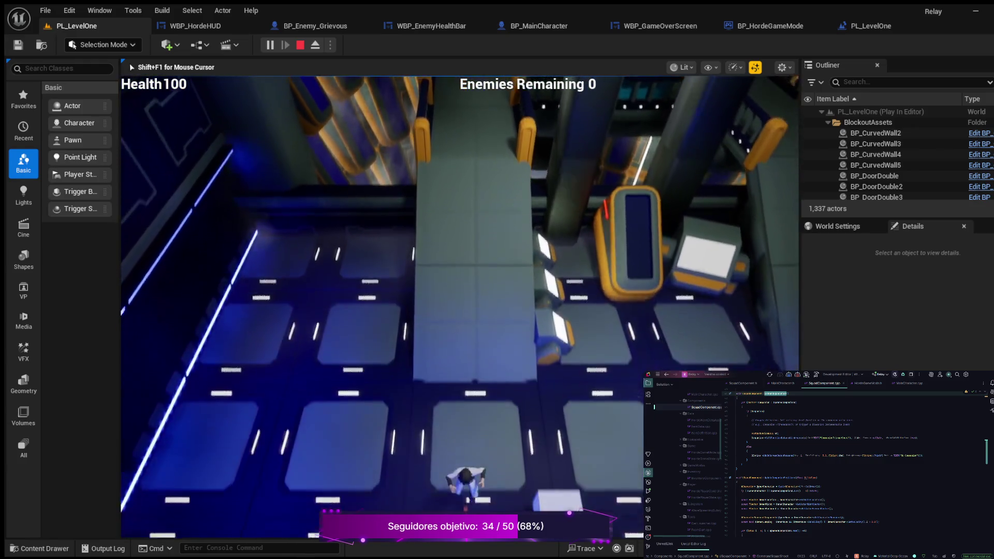
{"action": "key", "text": "w"}
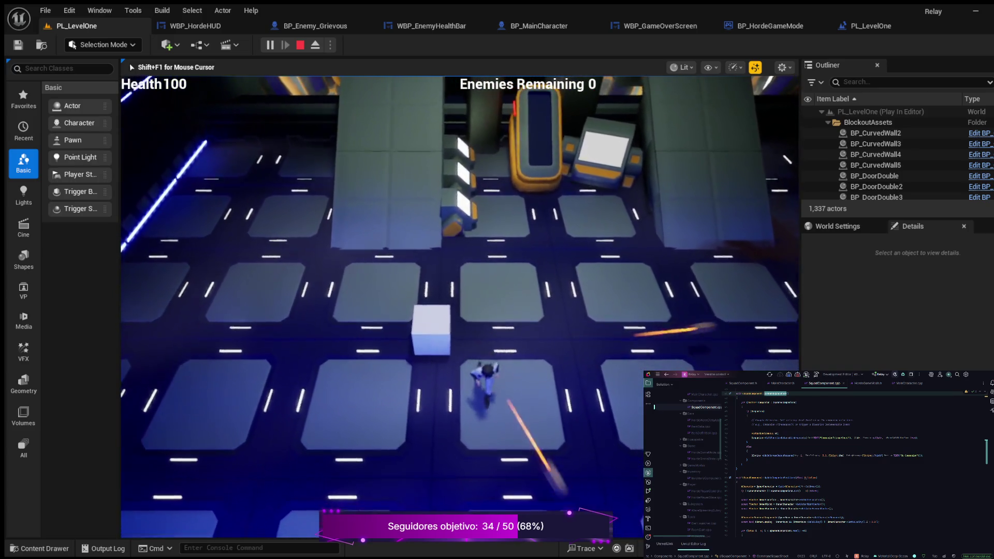
{"action": "key", "text": "w"}
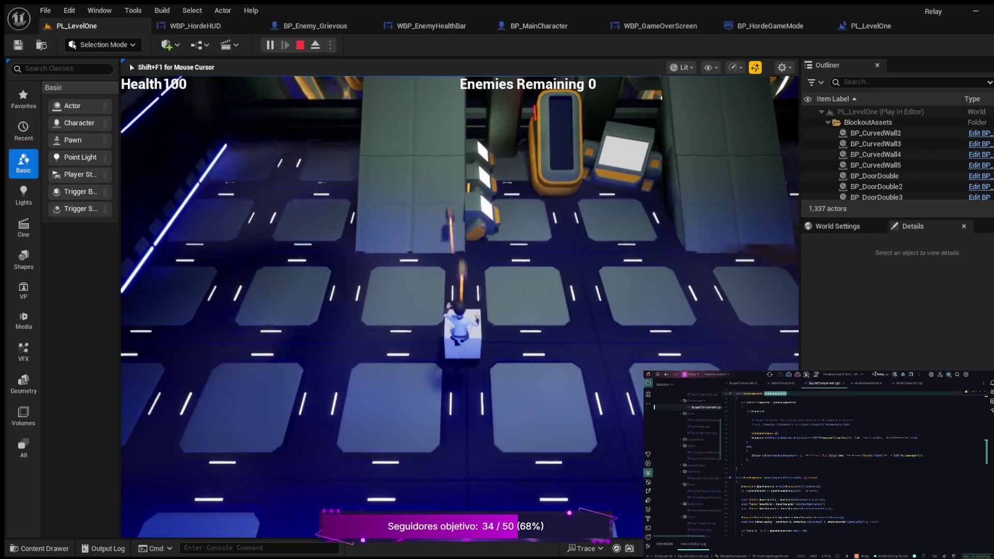
{"action": "key", "text": "Escape"}
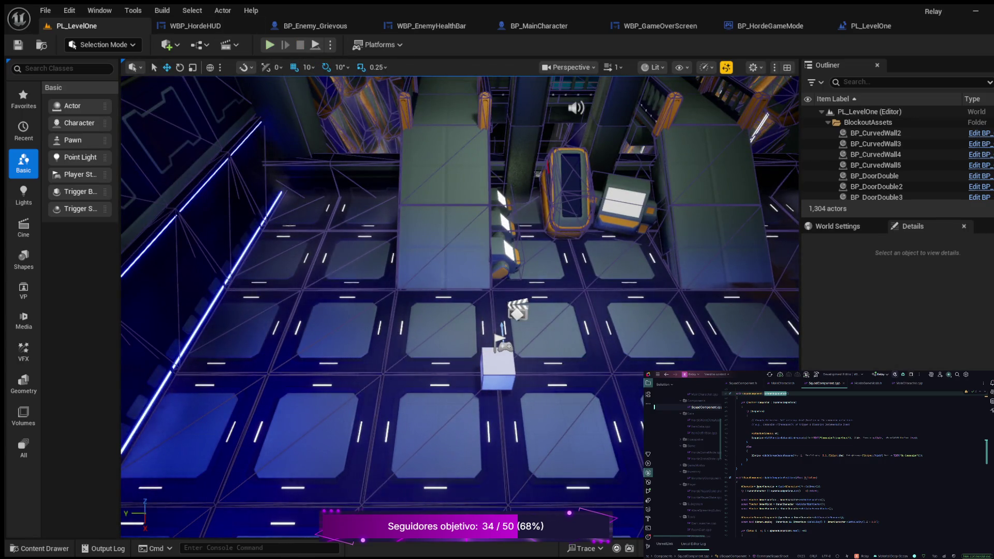
Play-test PL_LevelOne, running up the walkway toward the firing enemies, then stop the session.
{"action": "key", "text": "alt+p"}
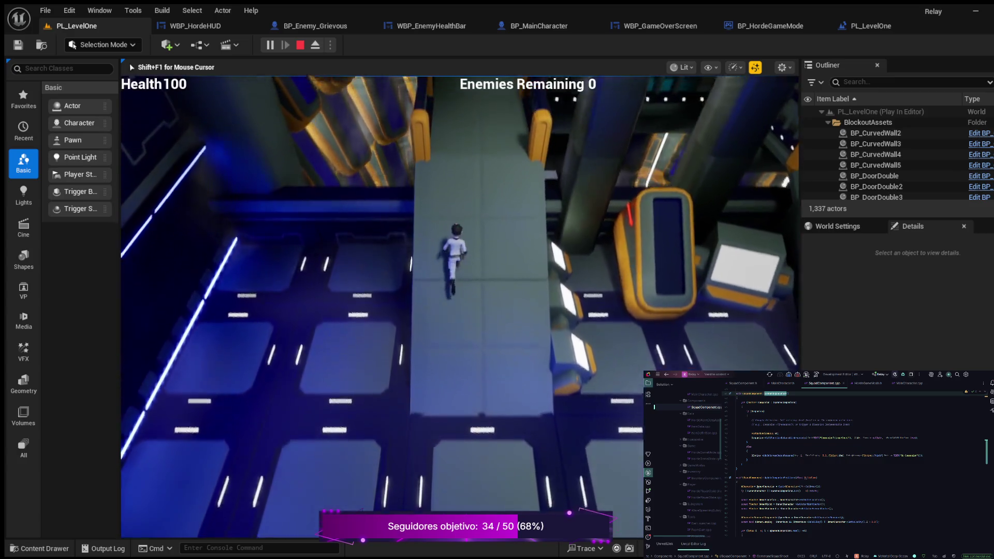
{"action": "key", "text": "w"}
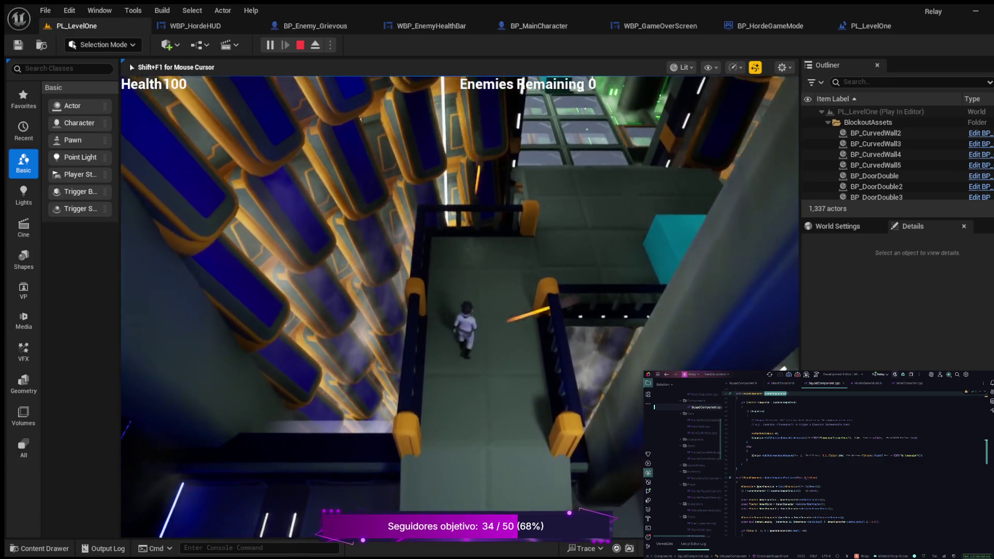
{"action": "key", "text": "w"}
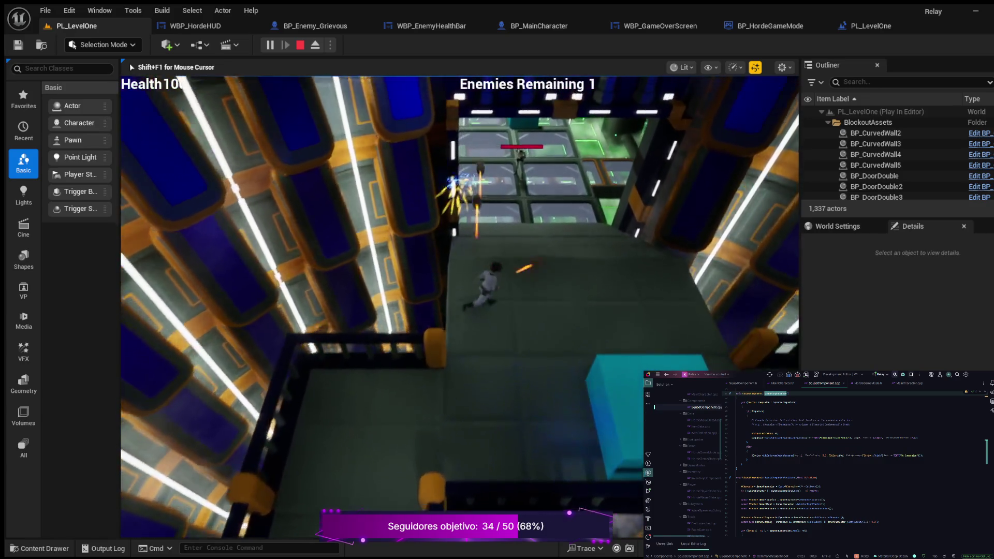
{"action": "key", "text": "s"}
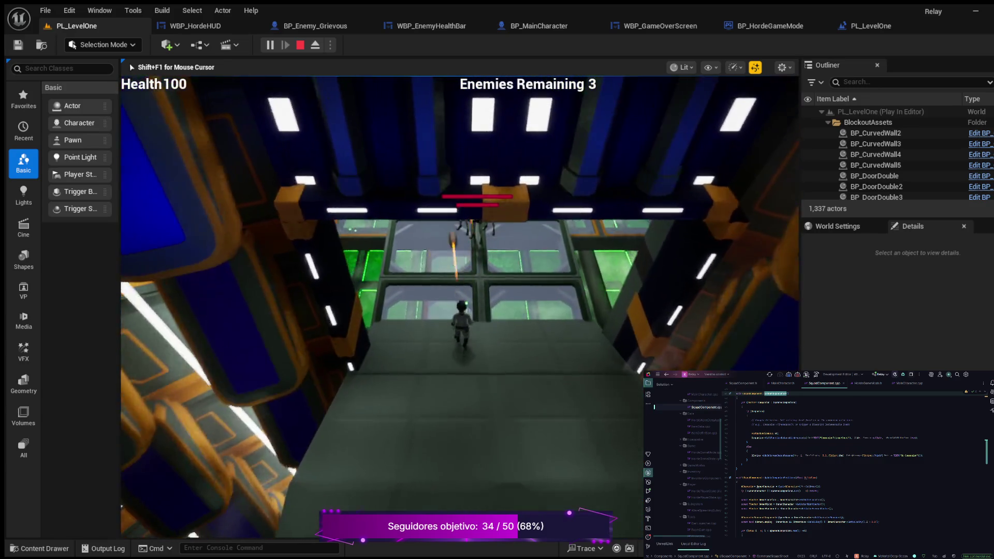
{"action": "key", "text": "w"}
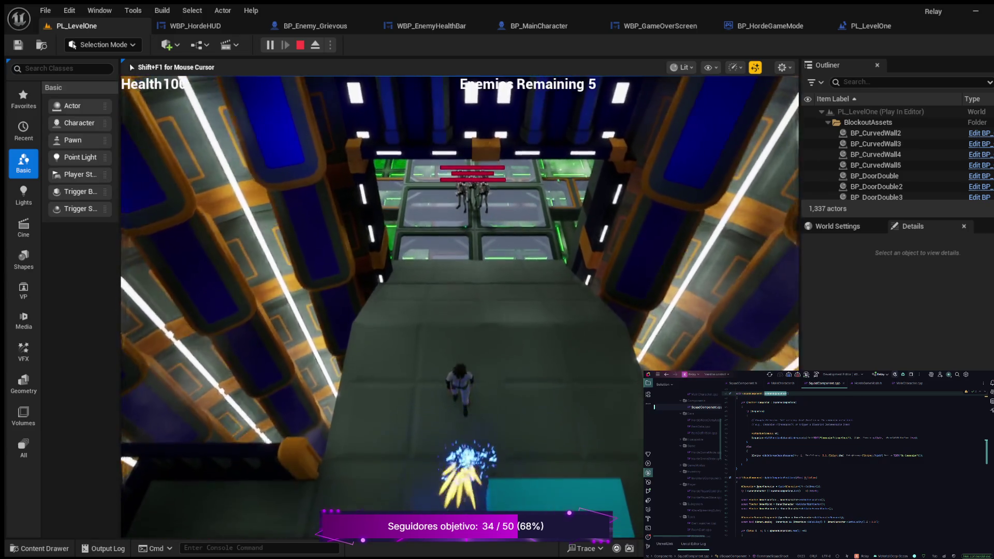
{"action": "key", "text": "w"}
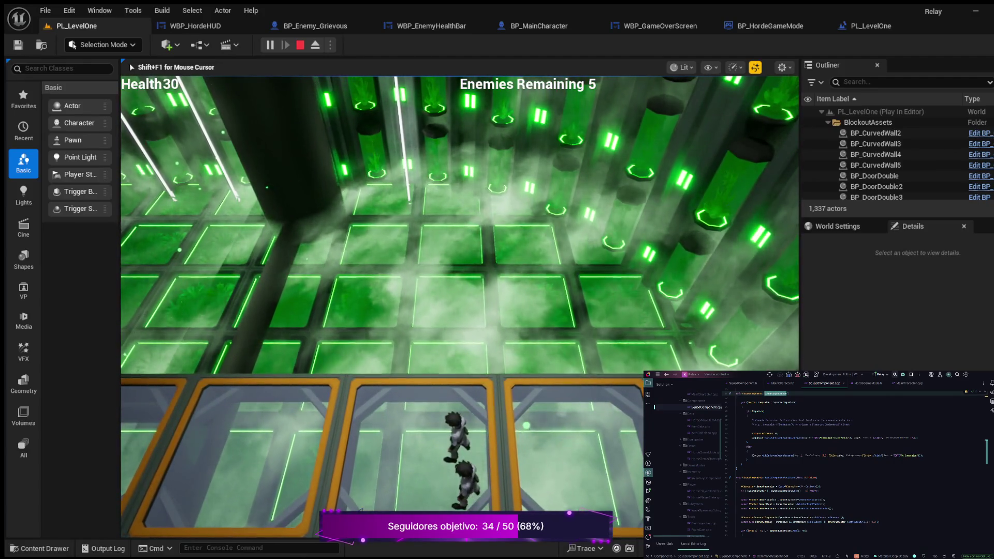
{"action": "key", "text": "Escape"}
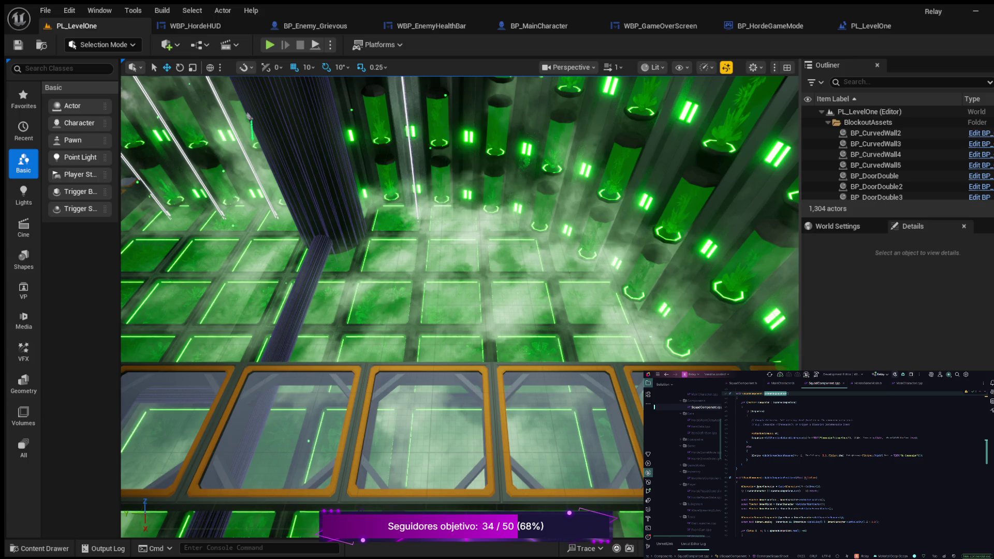
Fly the viewport over the walkway toward the wall of green tanks.
{"action": "scroll", "coordinate": [461, 306], "scroll_direction": "down", "scroll_amount": 5}
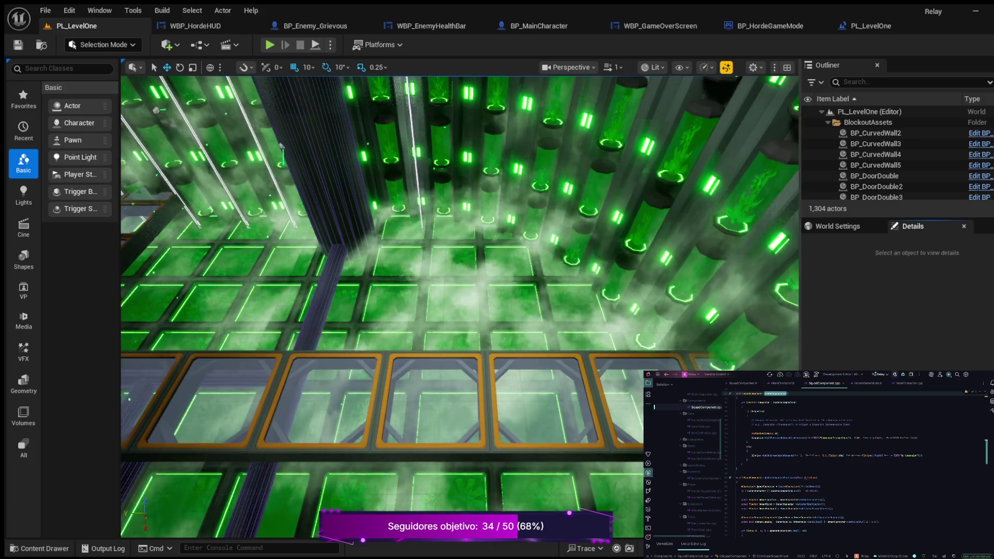
{"action": "scroll", "coordinate": [460, 306], "scroll_direction": "up", "scroll_amount": 3}
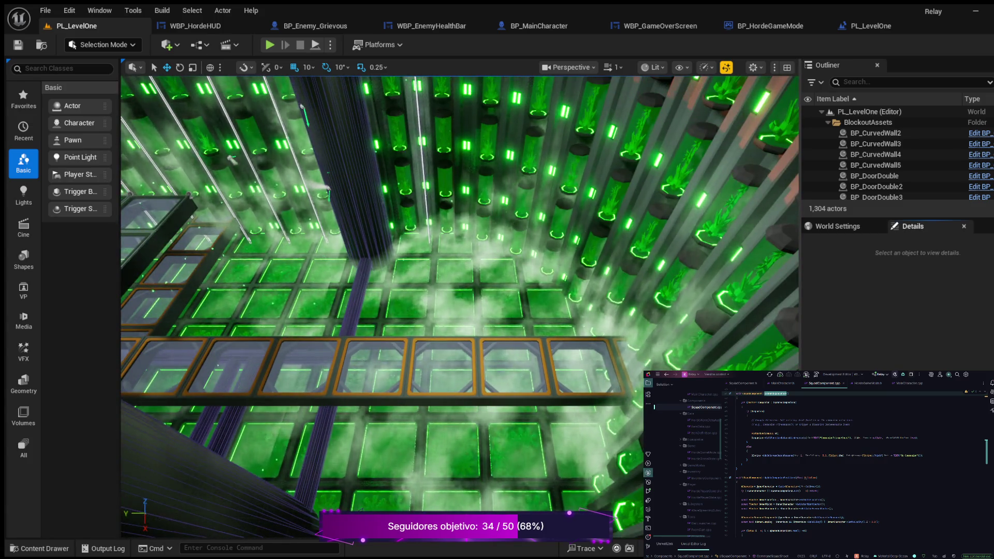
{"action": "scroll", "coordinate": [460, 306], "scroll_direction": "down", "scroll_amount": 2}
{"action": "mouse_move", "coordinate": [459, 307]}
{"action": "left_mouse_down"}
{"action": "mouse_move", "coordinate": [124, 532]}
{"action": "mouse_move", "coordinate": [460, 307]}
{"action": "left_mouse_up"}
{"action": "key", "text": "w"}
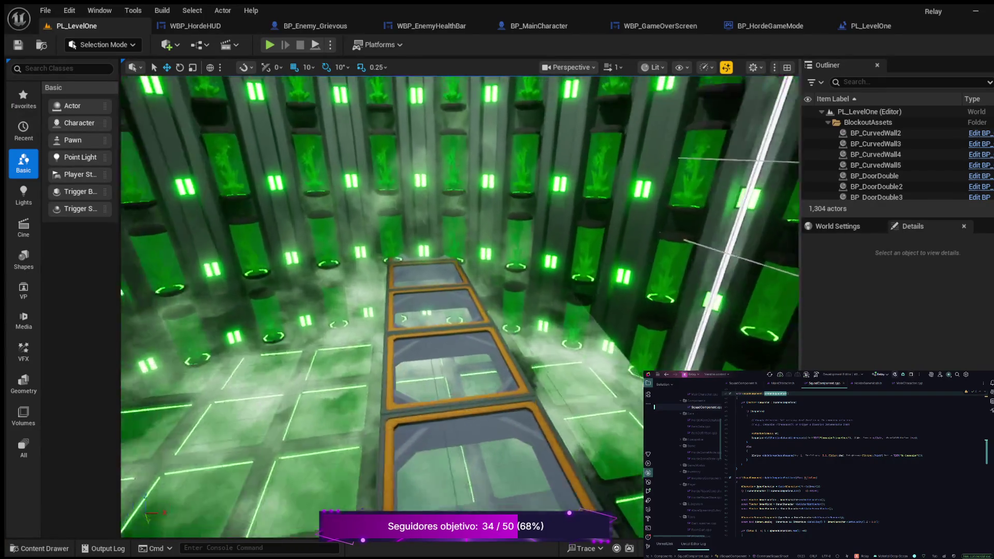
{"action": "key", "text": "w"}
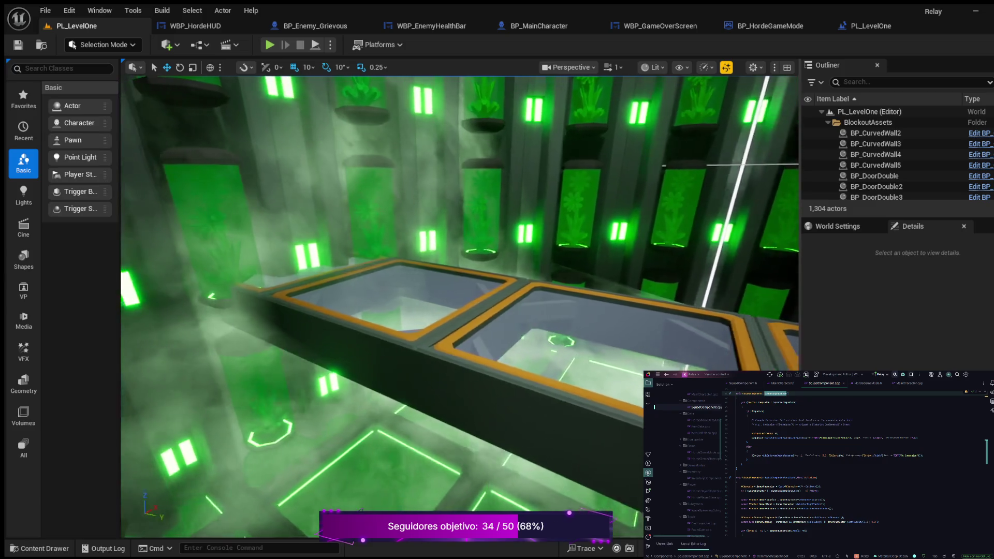
{"action": "key", "text": "e"}
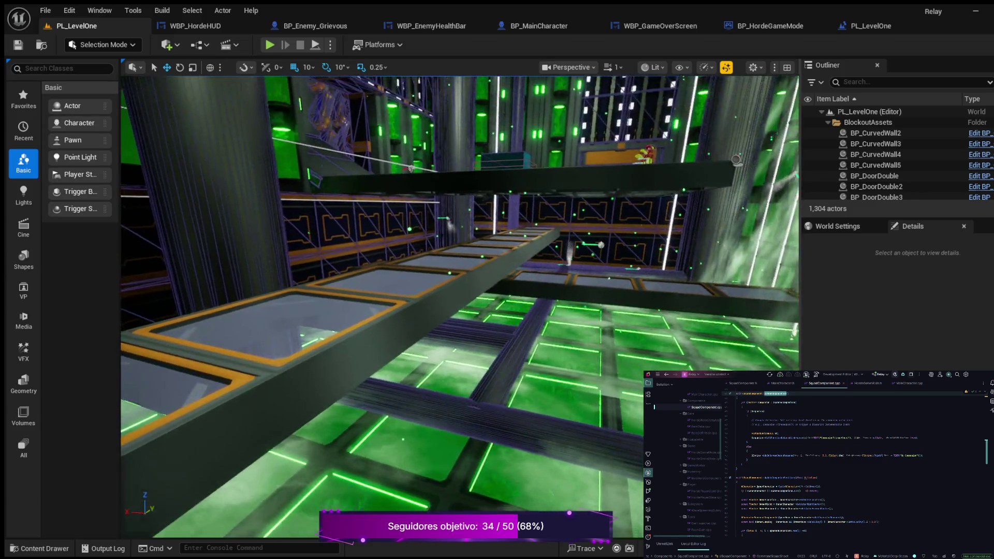
{"action": "key", "text": "q"}
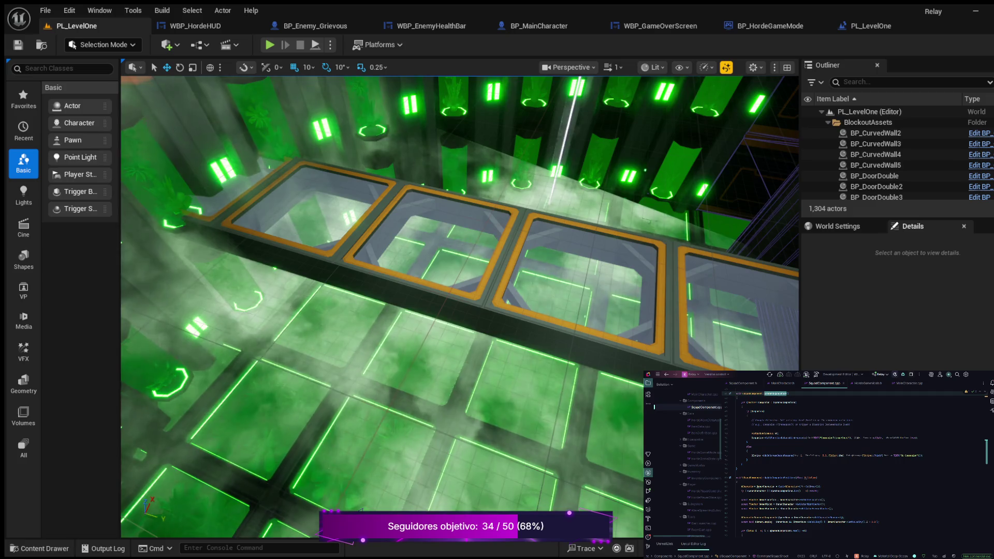
Enlarge the Outliner, collapse BlockoutAssets, and frame BP_InteractiveDoor2 in the view.
{"action": "left_click_drag", "start_coordinate": [896, 217], "coordinate": [895, 381]}
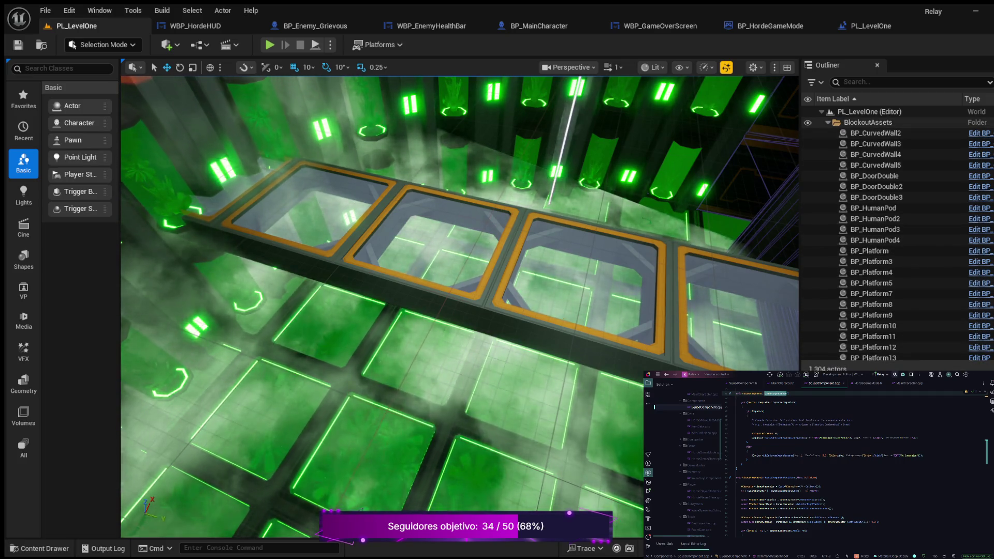
{"action": "left_click", "coordinate": [828, 123]}
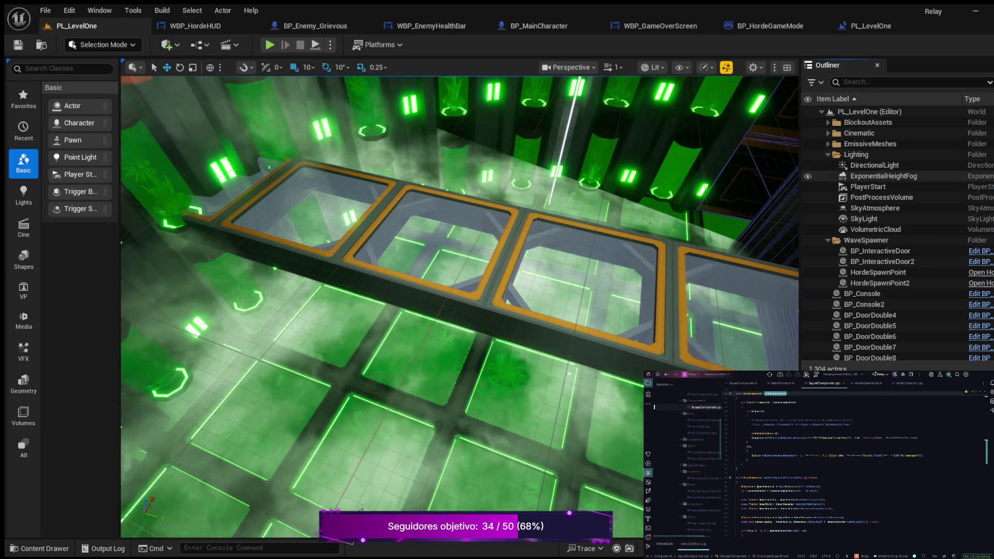
{"action": "left_click", "coordinate": [882, 261]}
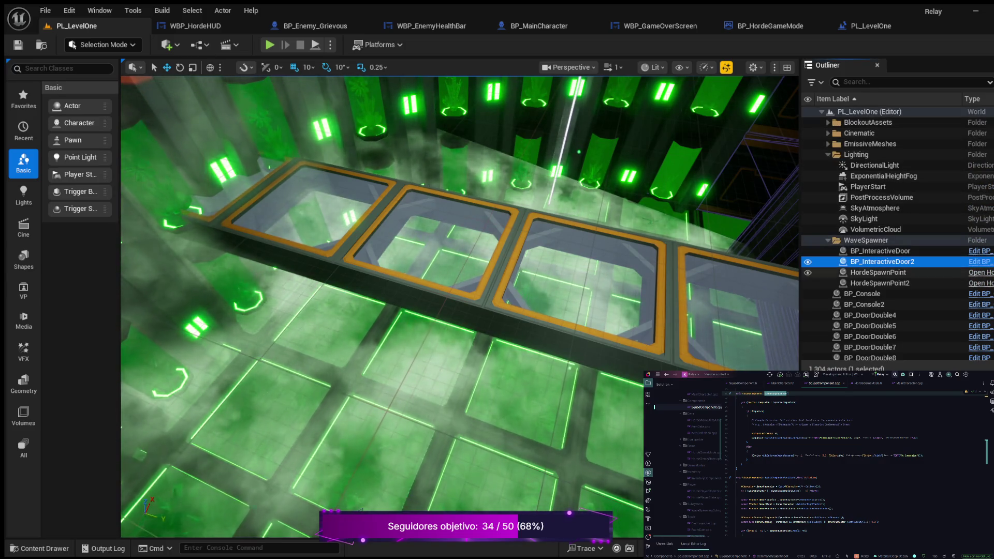
{"action": "left_click", "coordinate": [879, 283]}
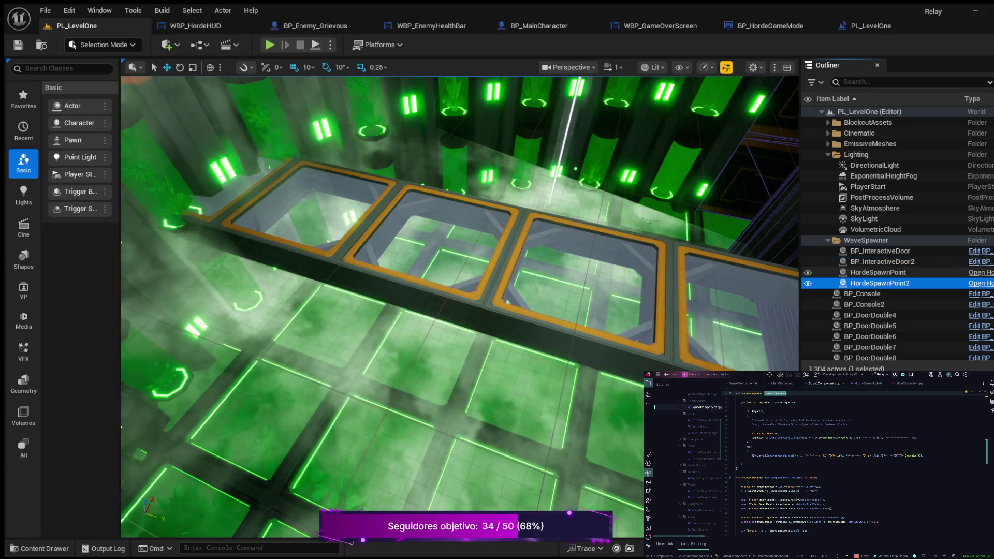
{"action": "left_click", "coordinate": [882, 262]}
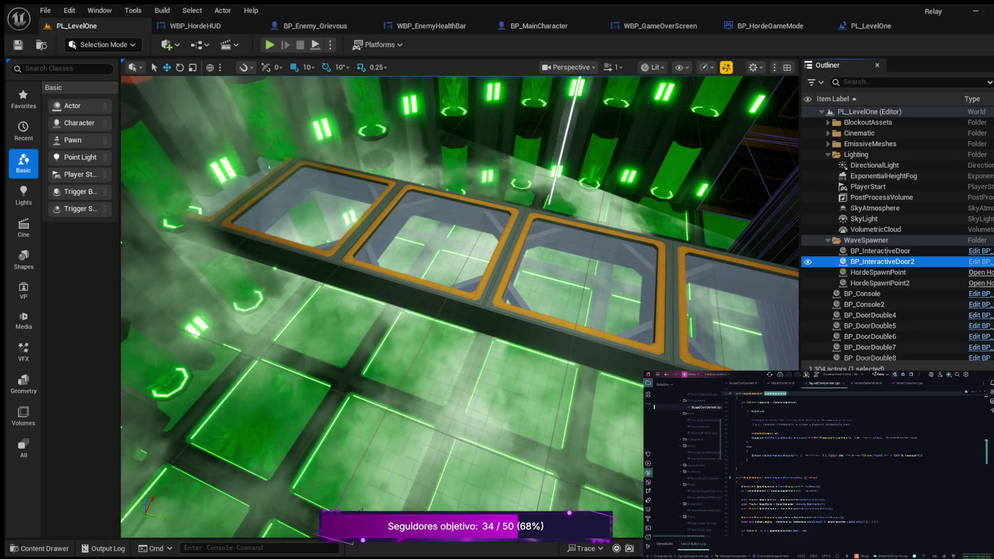
{"action": "key", "text": "f"}
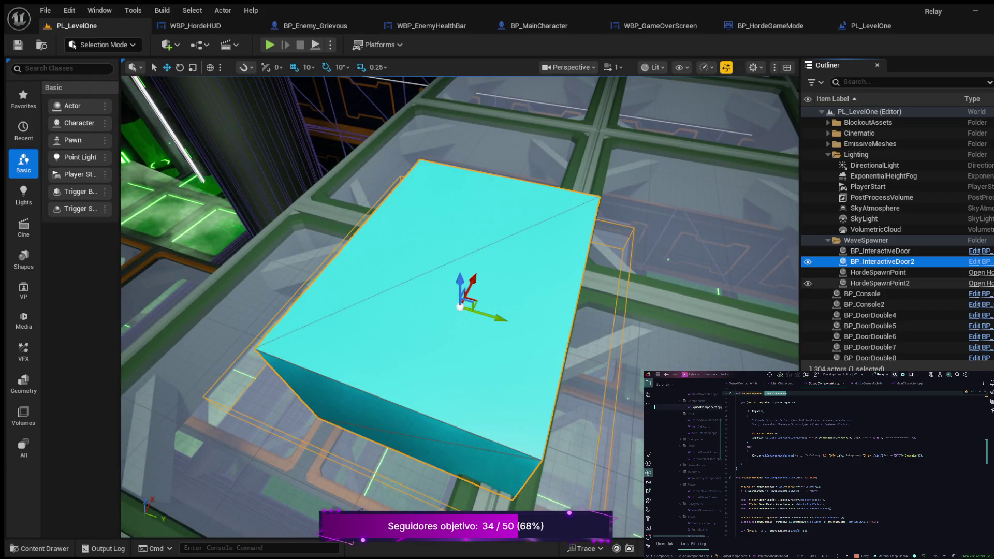
Focus the view on HordeSpawnPoint, then on HordeSpawnPoint2.
{"action": "scroll", "coordinate": [459, 307], "scroll_direction": "down", "scroll_amount": 8}
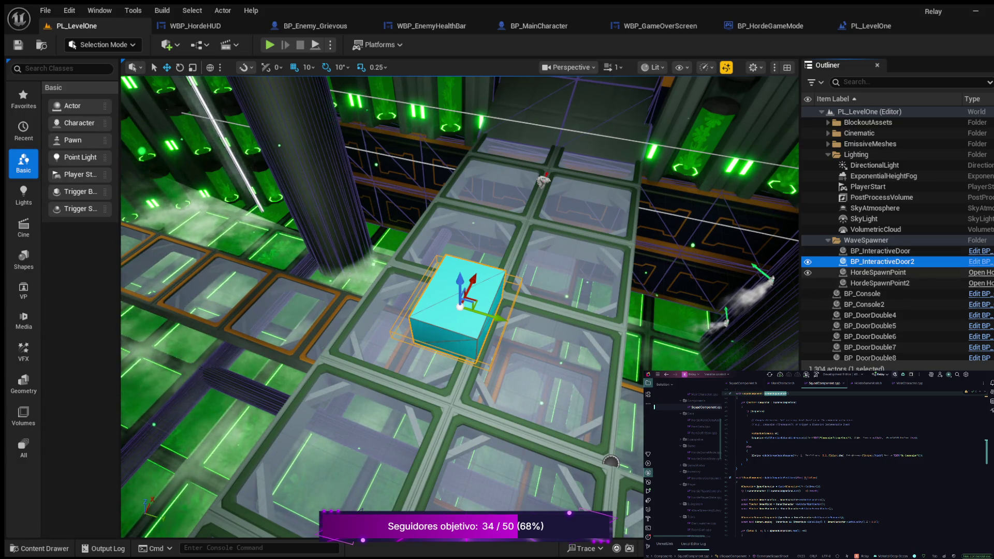
{"action": "left_click", "coordinate": [878, 272]}
{"action": "double_click", "coordinate": [877, 272]}
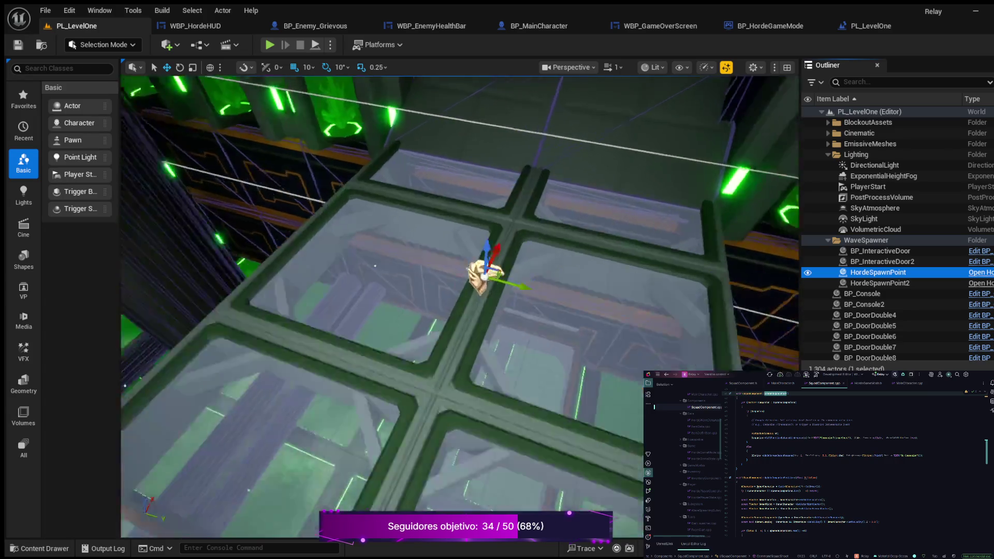
{"action": "double_click", "coordinate": [879, 283]}
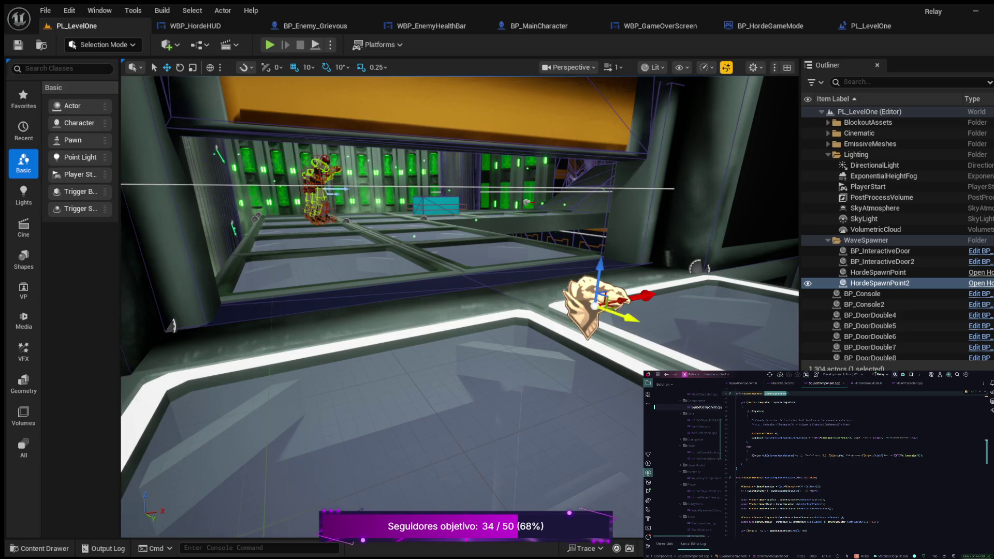
Move HordeSpawnPoint2 beside the skeleton by the green wall and compare its tags with BP_InteractiveDoor2.
{"action": "left_click_drag", "start_coordinate": [593, 306], "coordinate": [355, 234]}
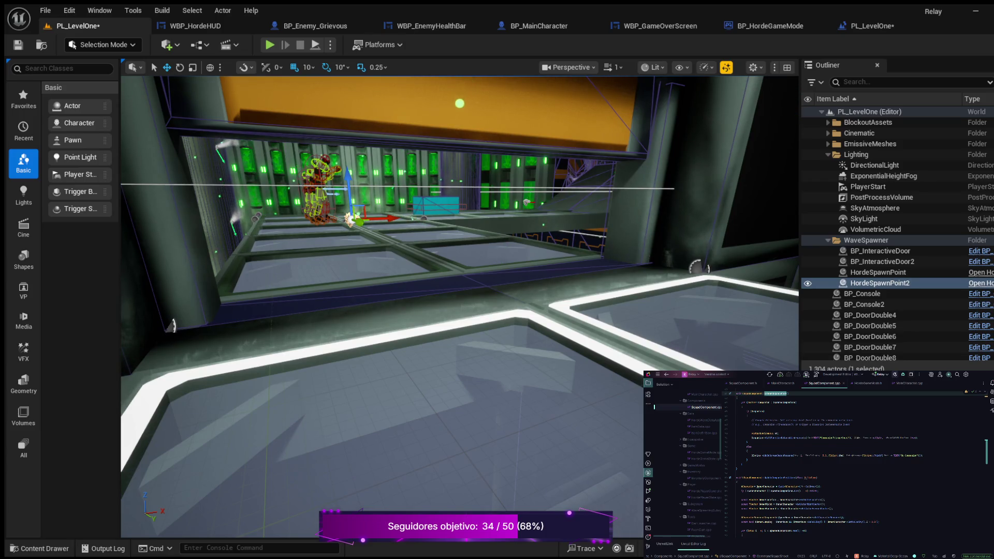
{"action": "left_click_drag", "start_coordinate": [895, 372], "coordinate": [896, 268]}
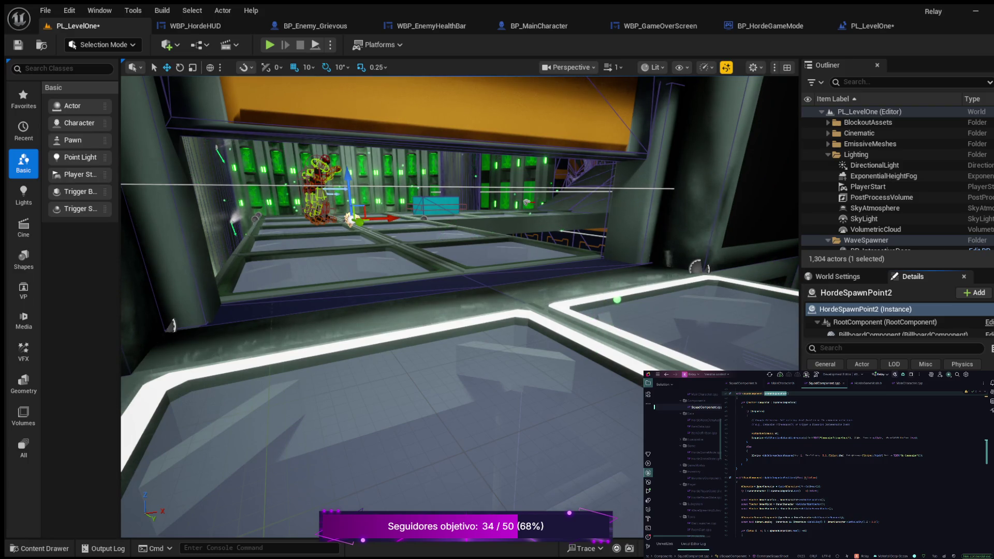
{"action": "type", "text": "tag"}
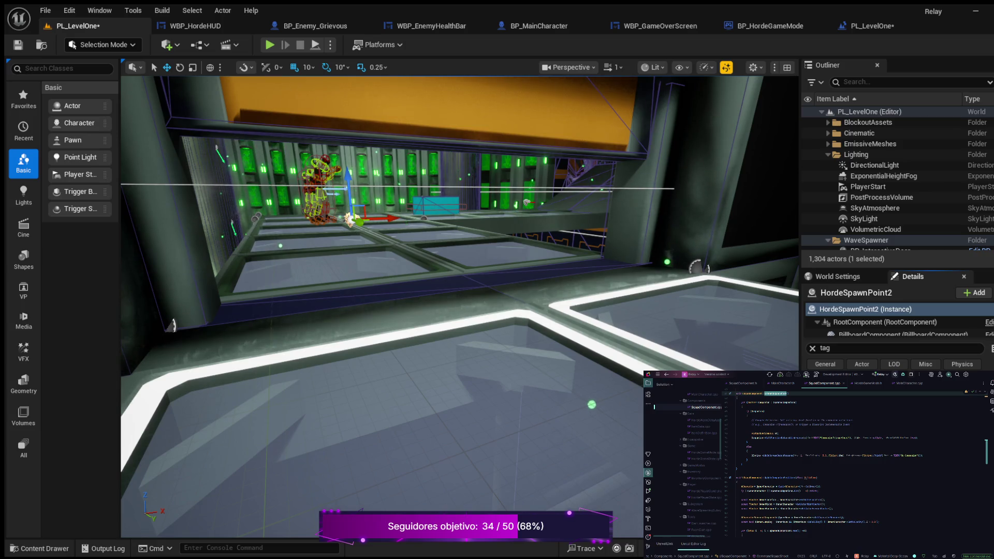
{"action": "left_click", "coordinate": [436, 206]}
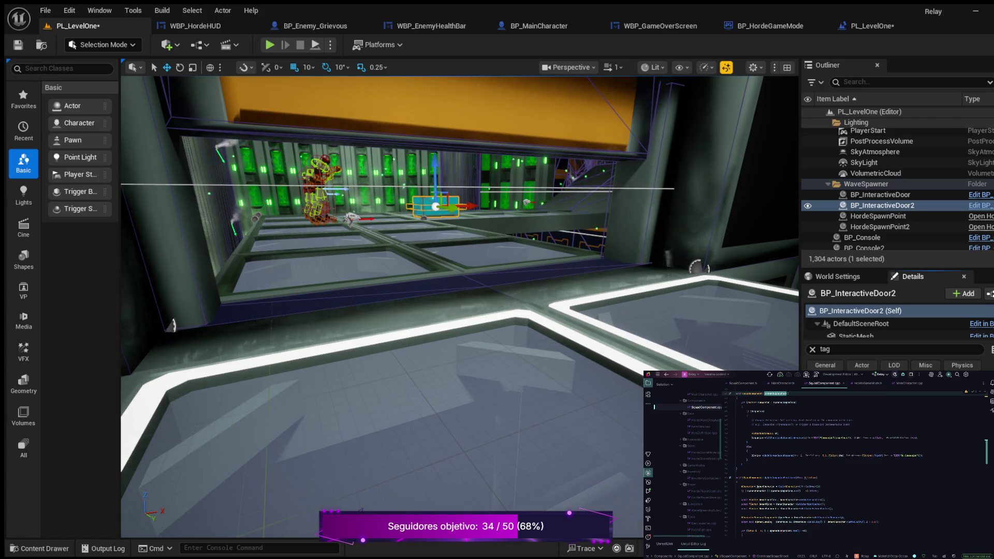
{"action": "left_click", "coordinate": [351, 219]}
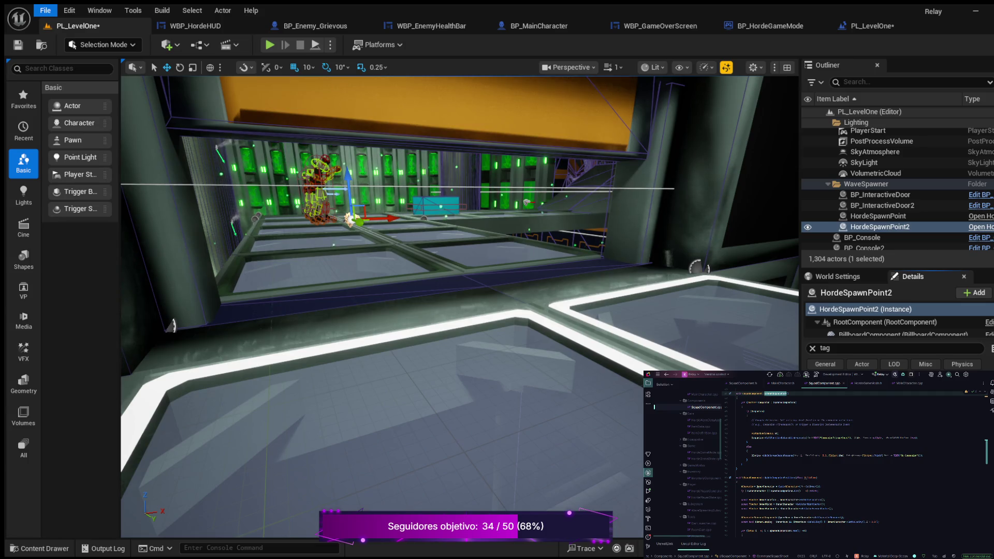
Save the level and play-test, running onto the glass tiles toward the cyan cube to trigger enemies.
{"action": "key", "text": "ctrl+s"}
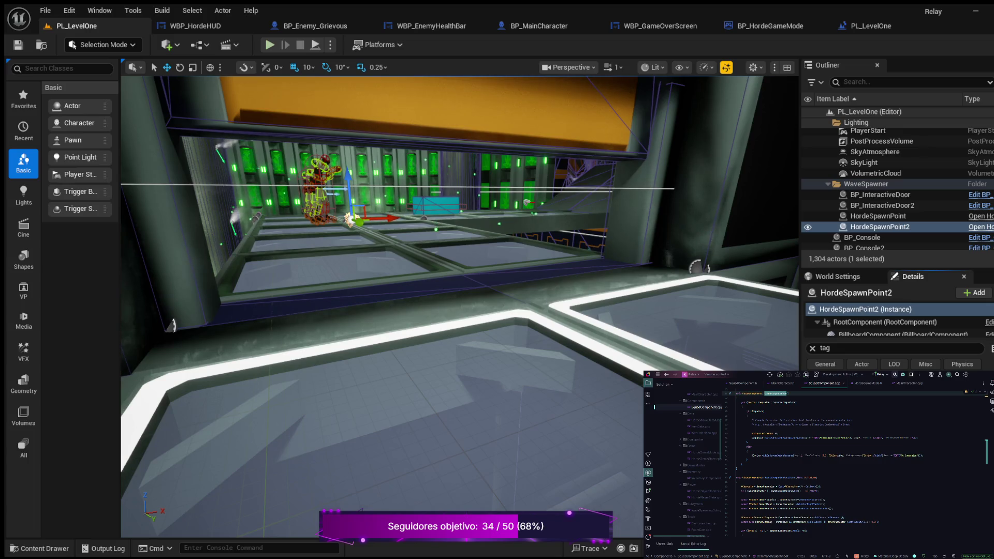
{"action": "key", "text": "alt+p"}
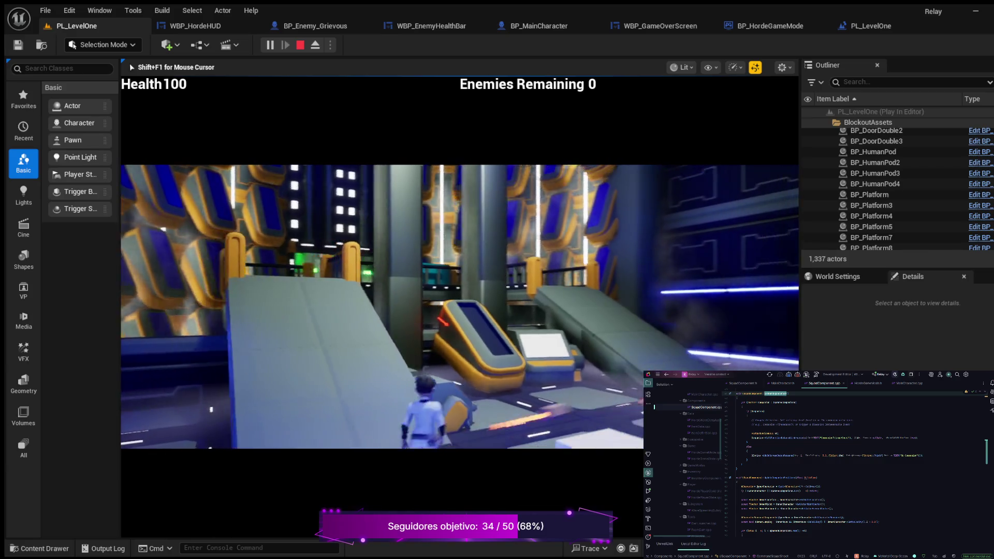
{"action": "key", "text": "w"}
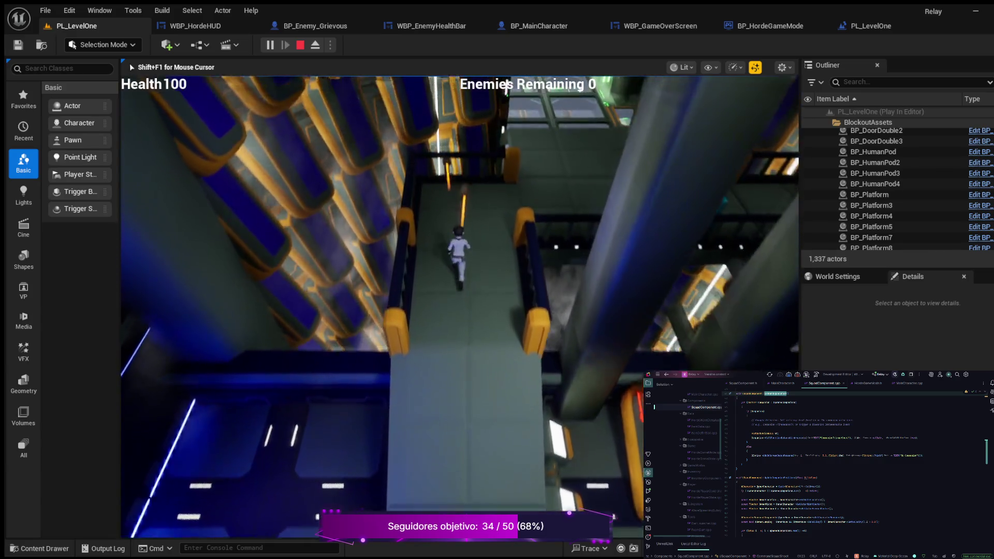
{"action": "key", "text": "w"}
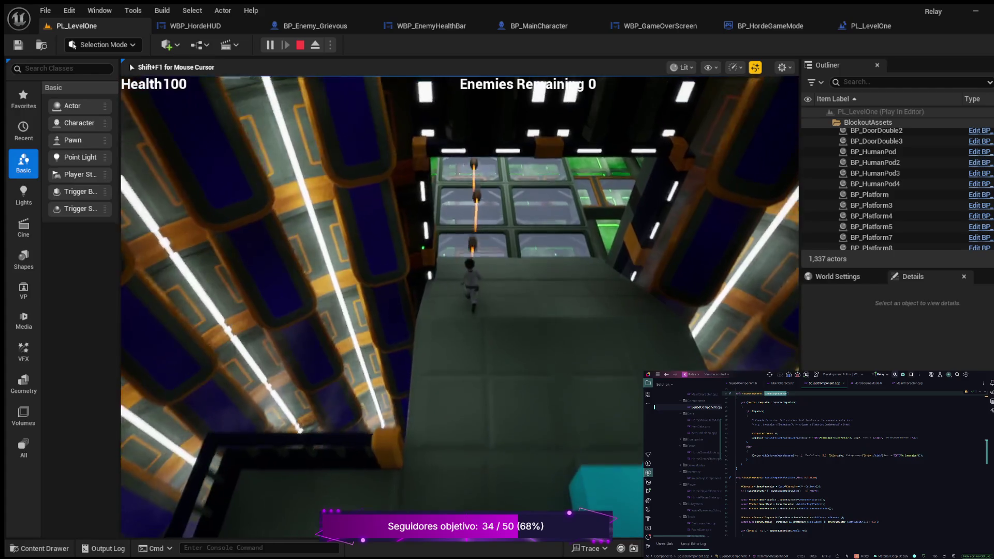
{"action": "key", "text": "w"}
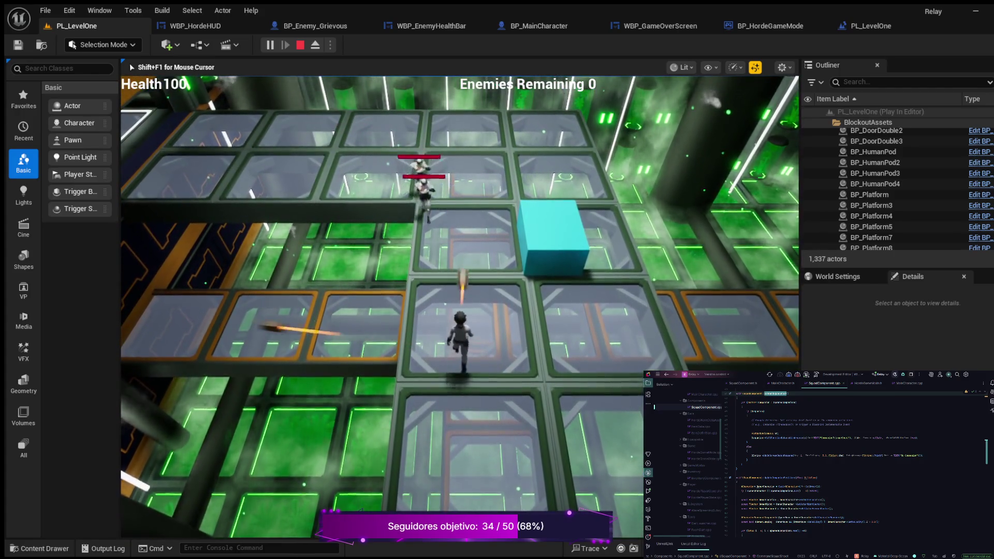
{"action": "key", "text": "w"}
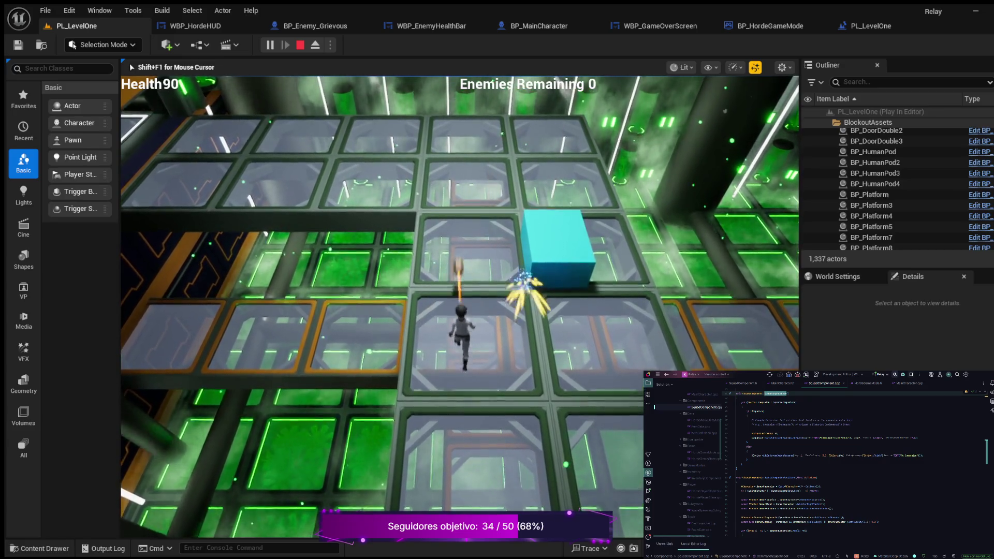
Retreat down the corridor, then charge the enemies on the green grid until Game Over, and restart.
{"action": "key", "text": "s"}
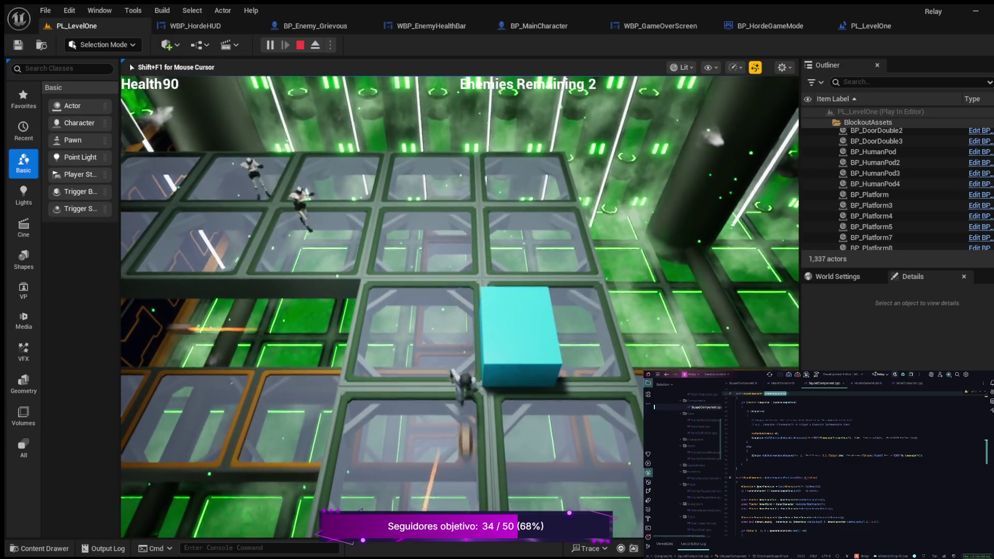
{"action": "key", "text": "s"}
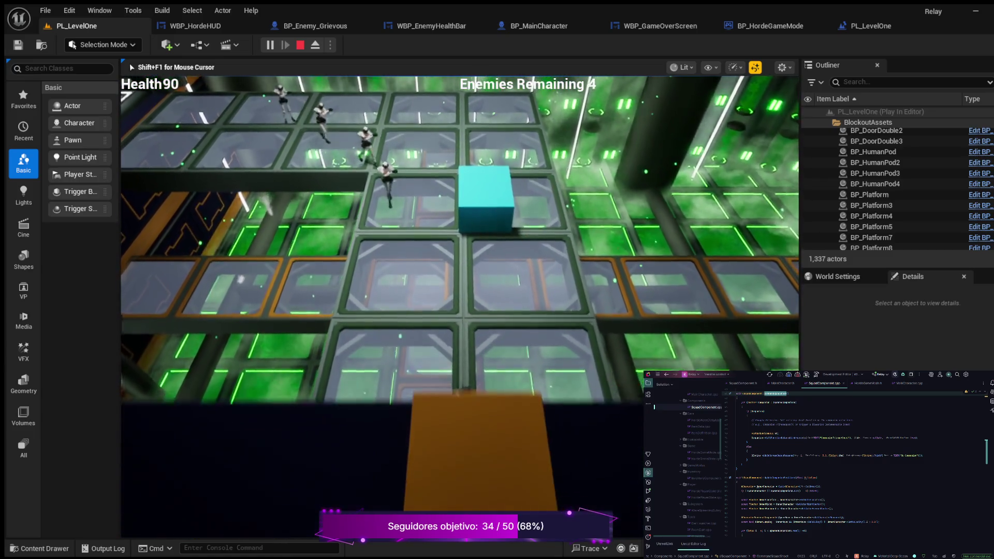
{"action": "key", "text": "s"}
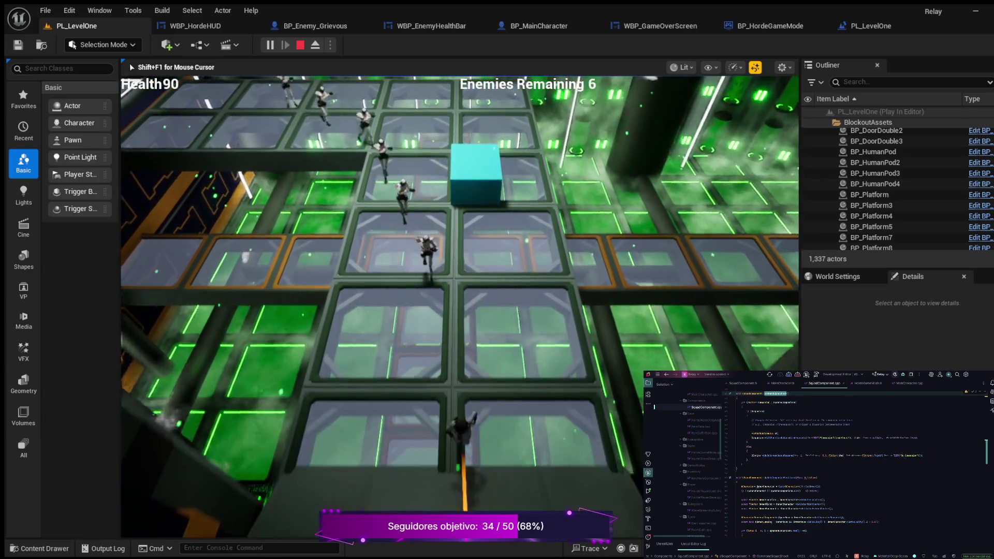
{"action": "key", "text": "s"}
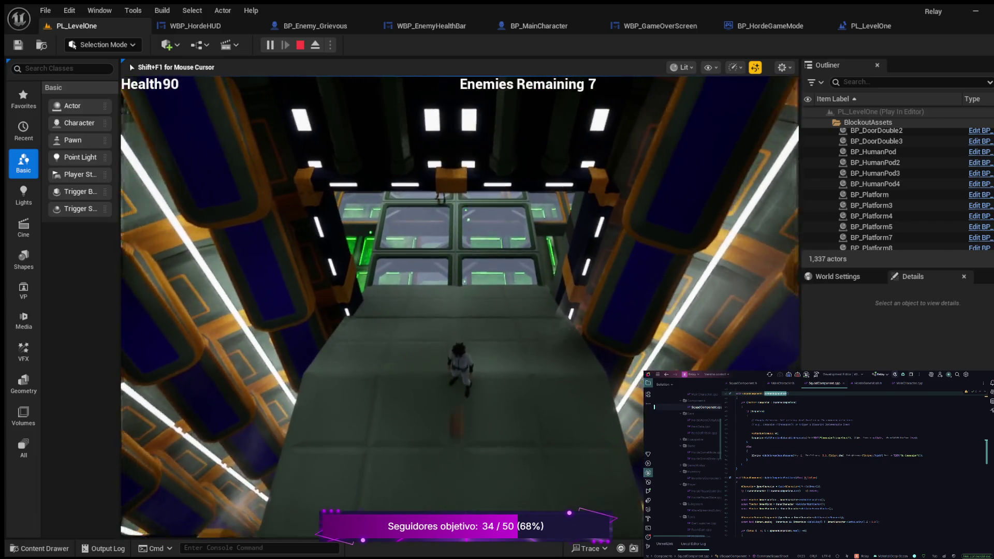
{"action": "key", "text": "s"}
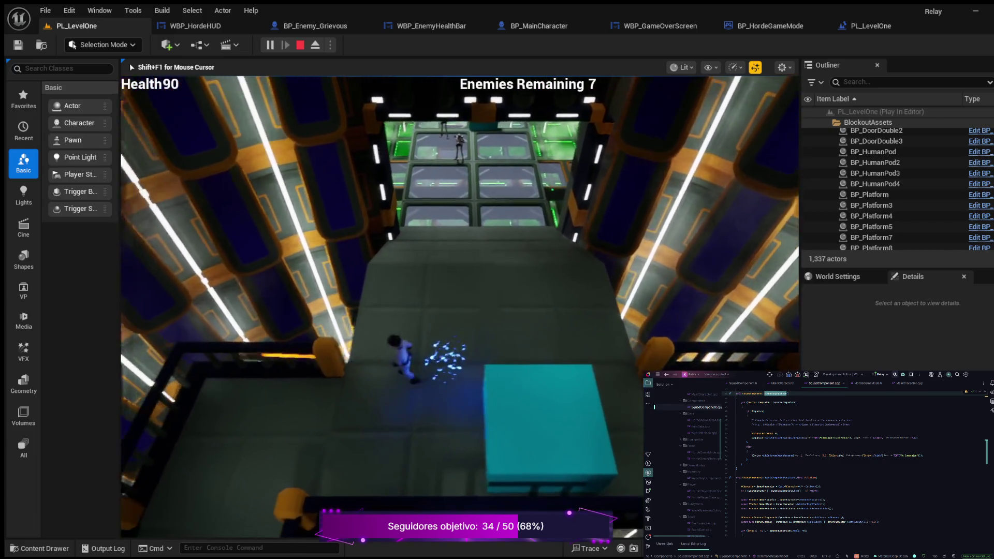
{"action": "key", "text": "w"}
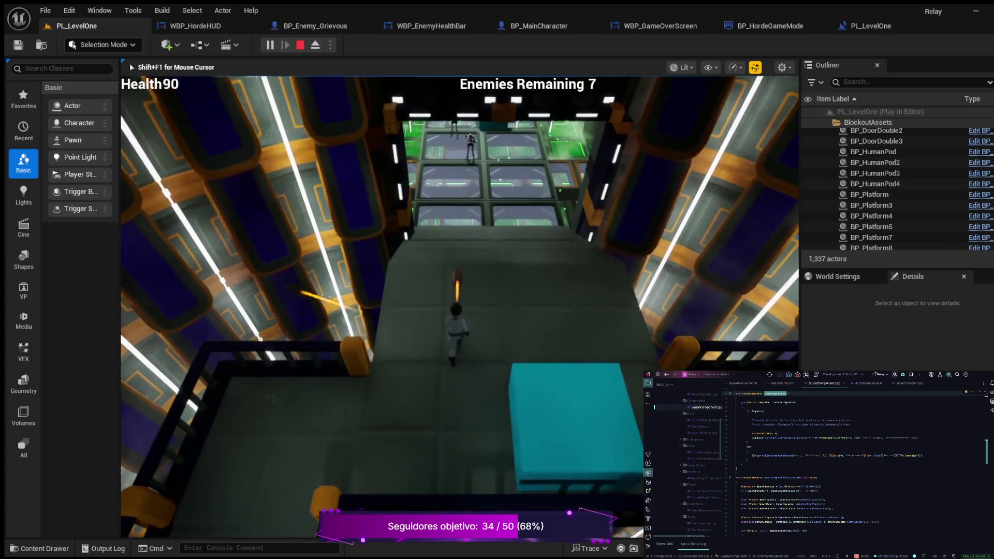
{"action": "key", "text": "w"}
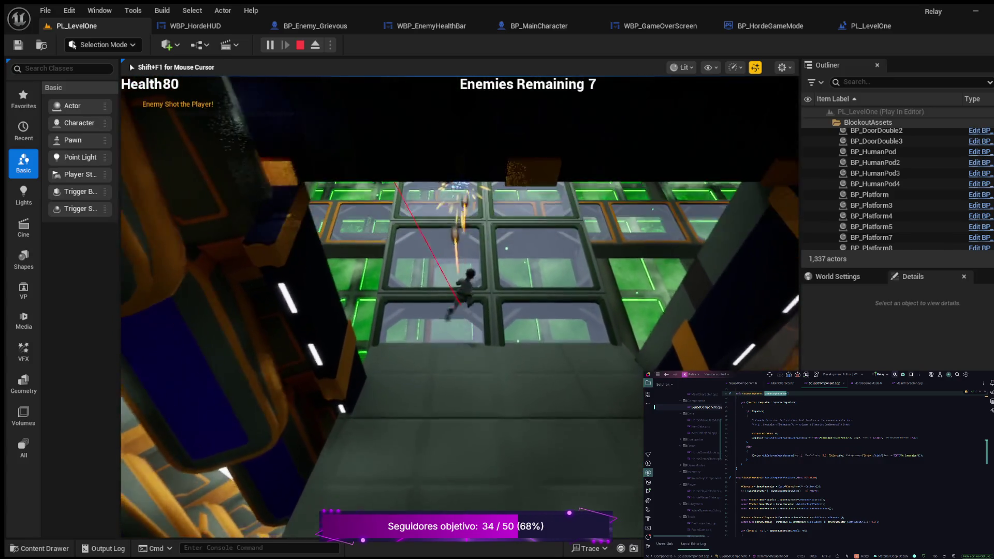
{"action": "key", "text": "w"}
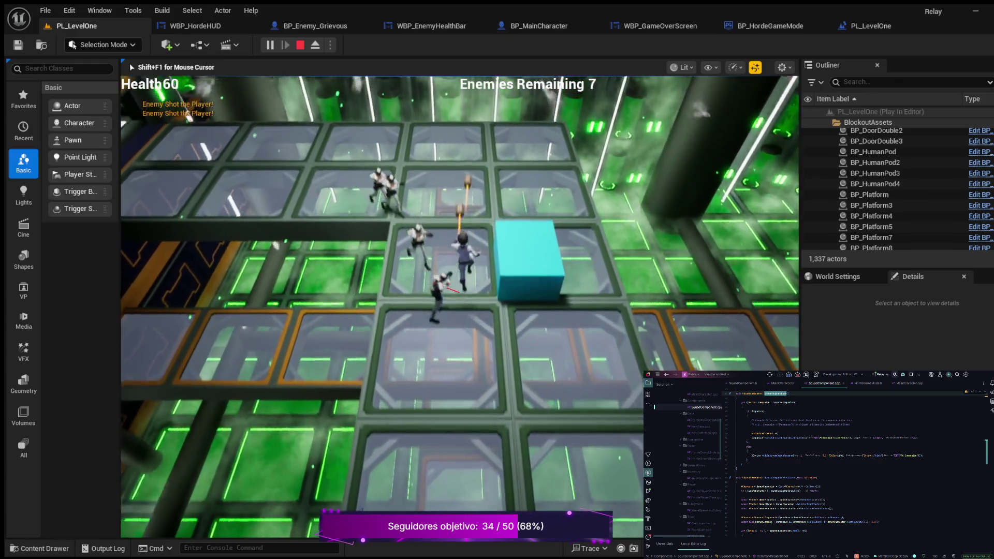
{"action": "key", "text": "a"}
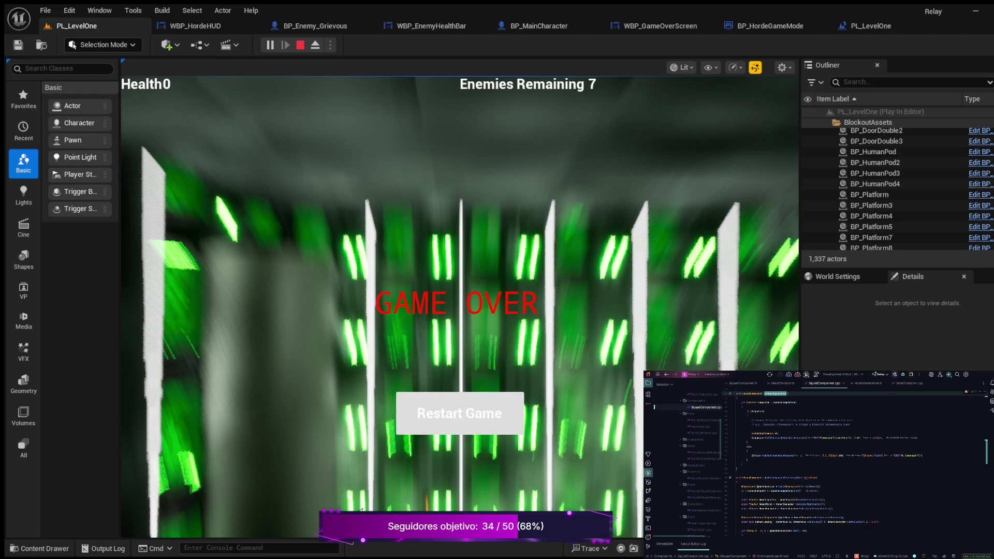
{"action": "left_click", "coordinate": [459, 413]}
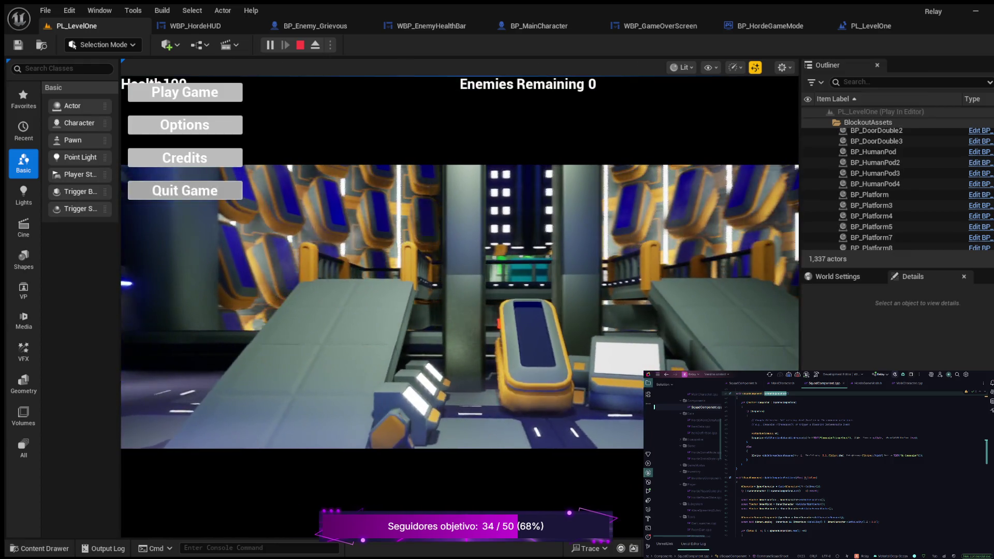
Stop the play session and bring up BP_MainCharacter's EventGraph.
{"action": "key", "text": "Escape"}
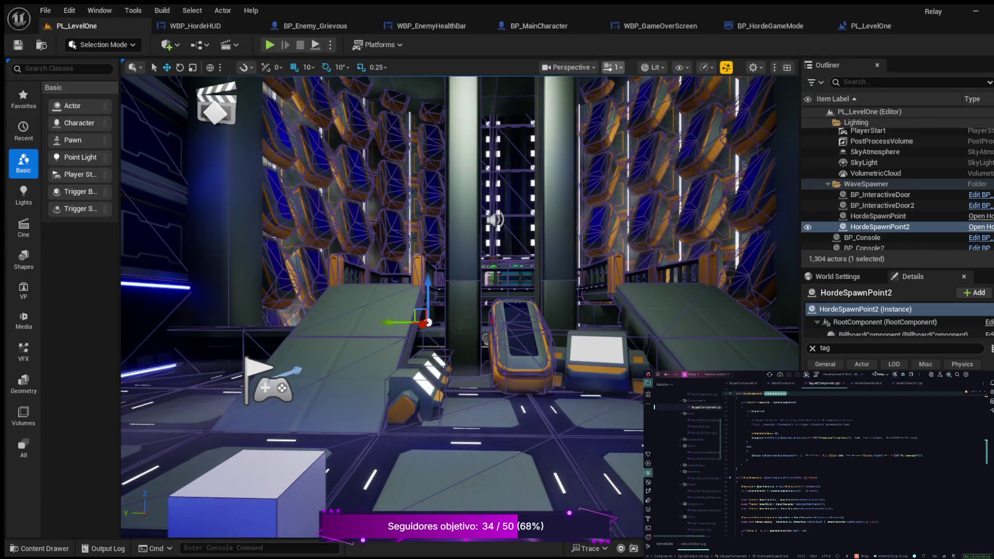
{"action": "left_click", "coordinate": [529, 26]}
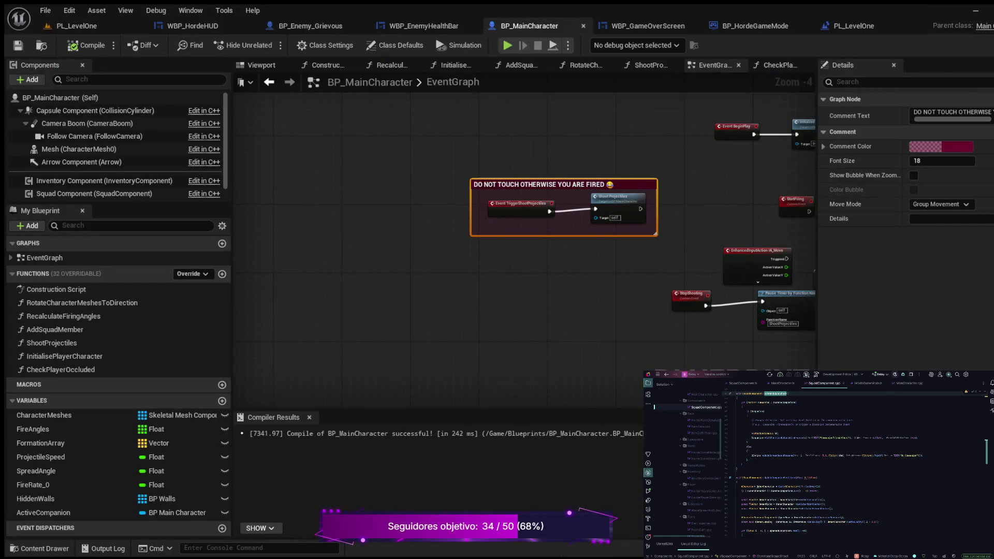
{"action": "scroll", "coordinate": [492, 263], "scroll_direction": "up", "scroll_amount": 2}
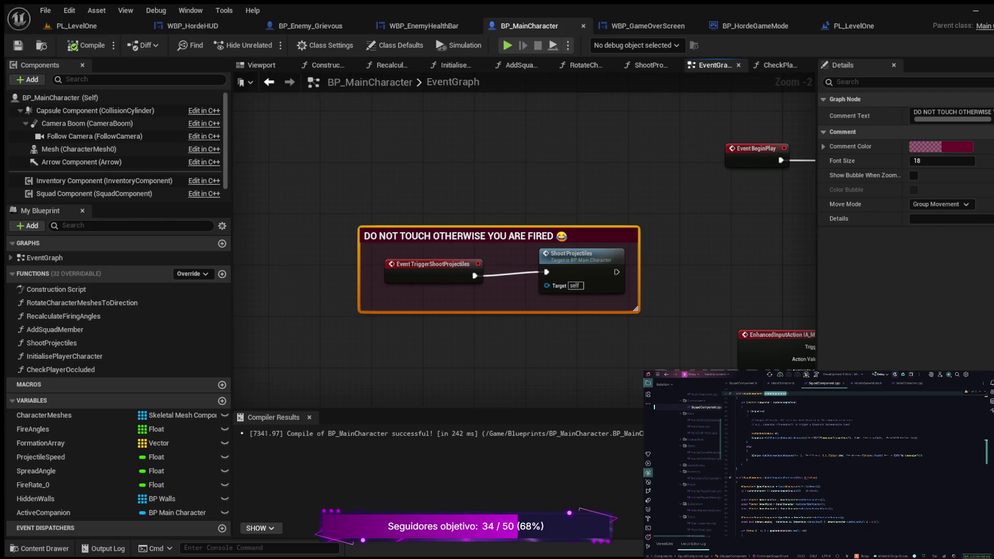
Return to the PL_LevelOne level editor and open the Content Drawer showing the Maps folder levels.
{"action": "left_click", "coordinate": [72, 25]}
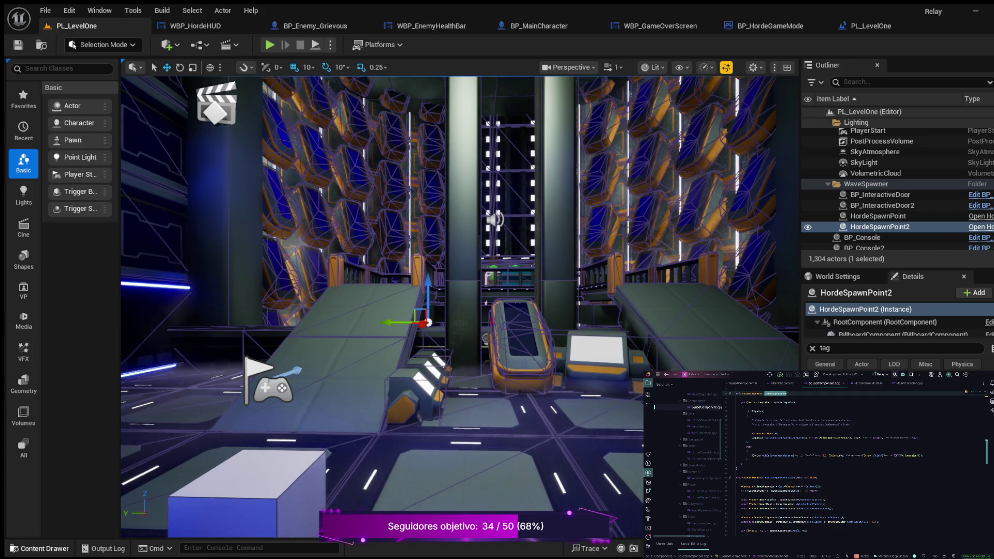
{"action": "key", "text": "ctrl+space"}
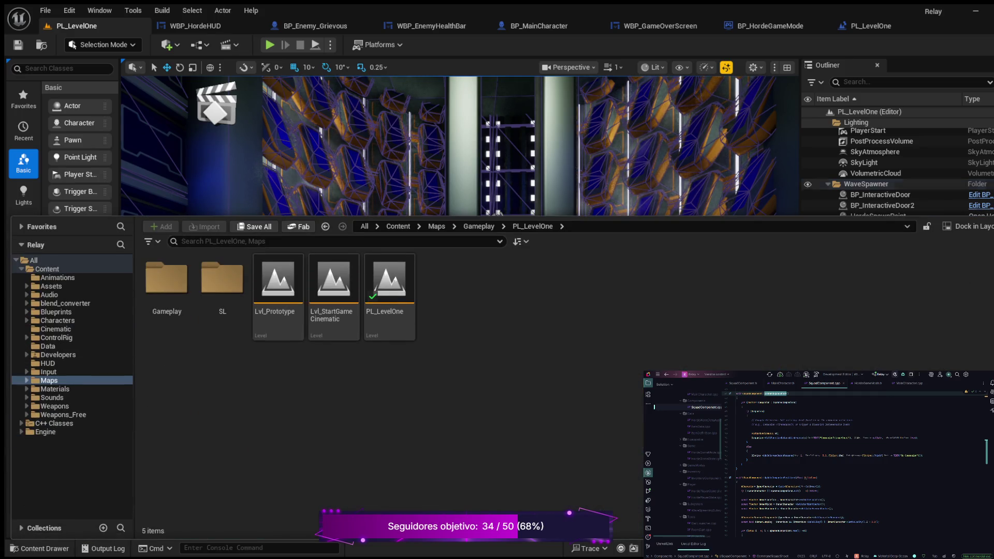